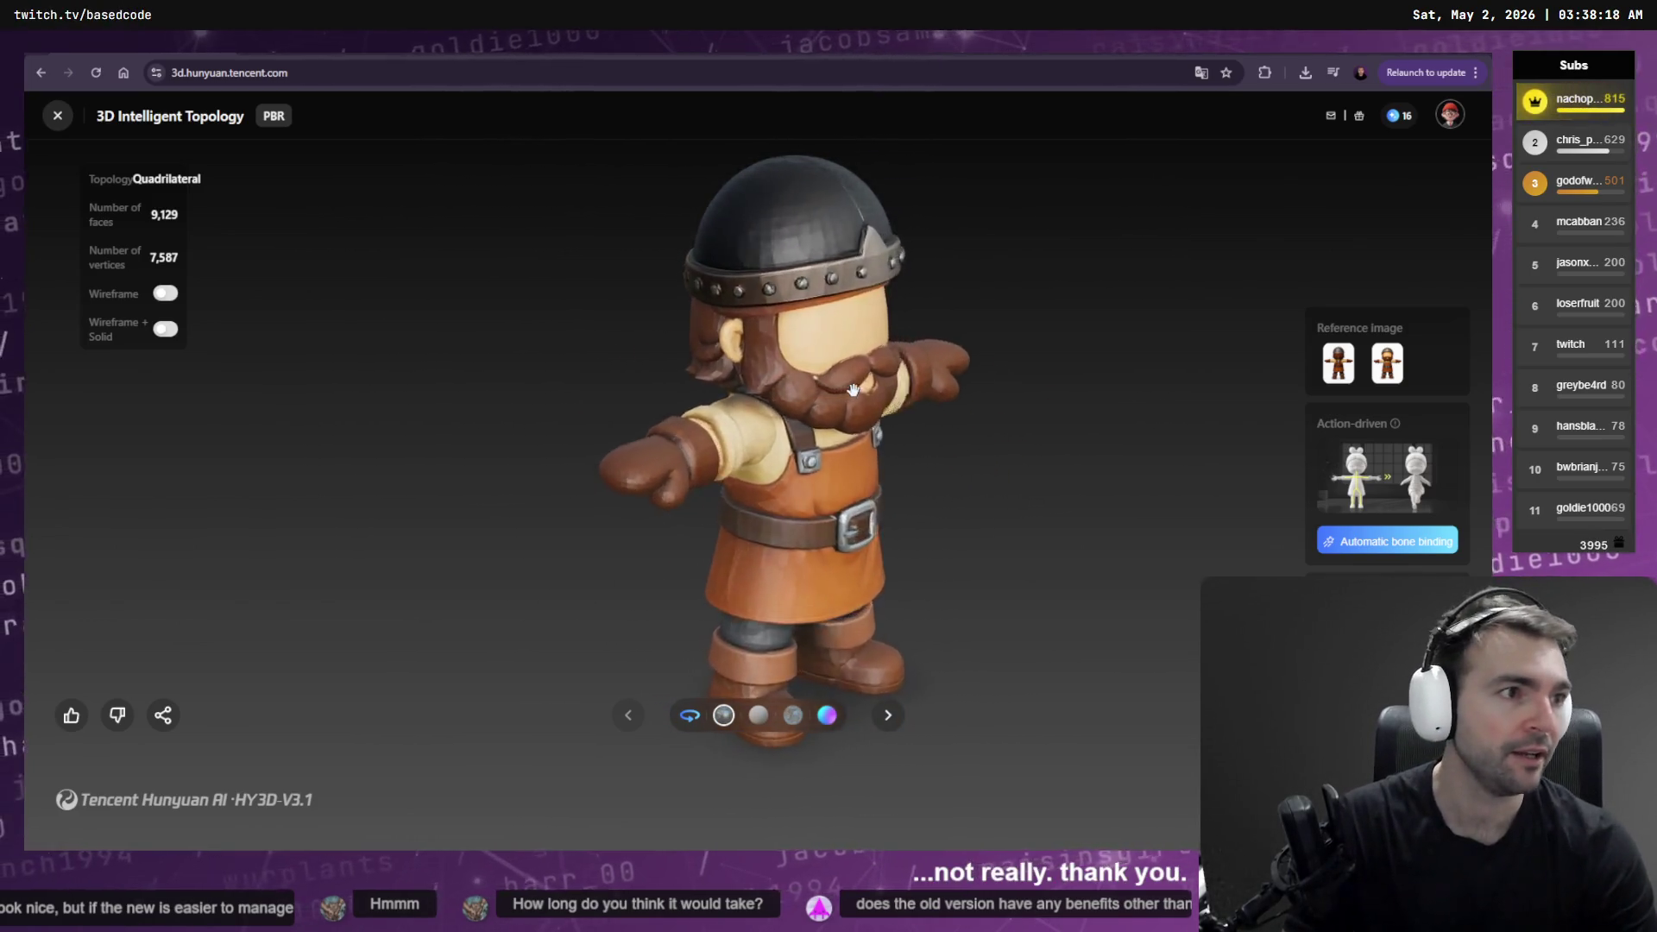
Step: Switch from the Hunyuan 3D topology view to the board of dwarf character reference images
key(alt+Tab)
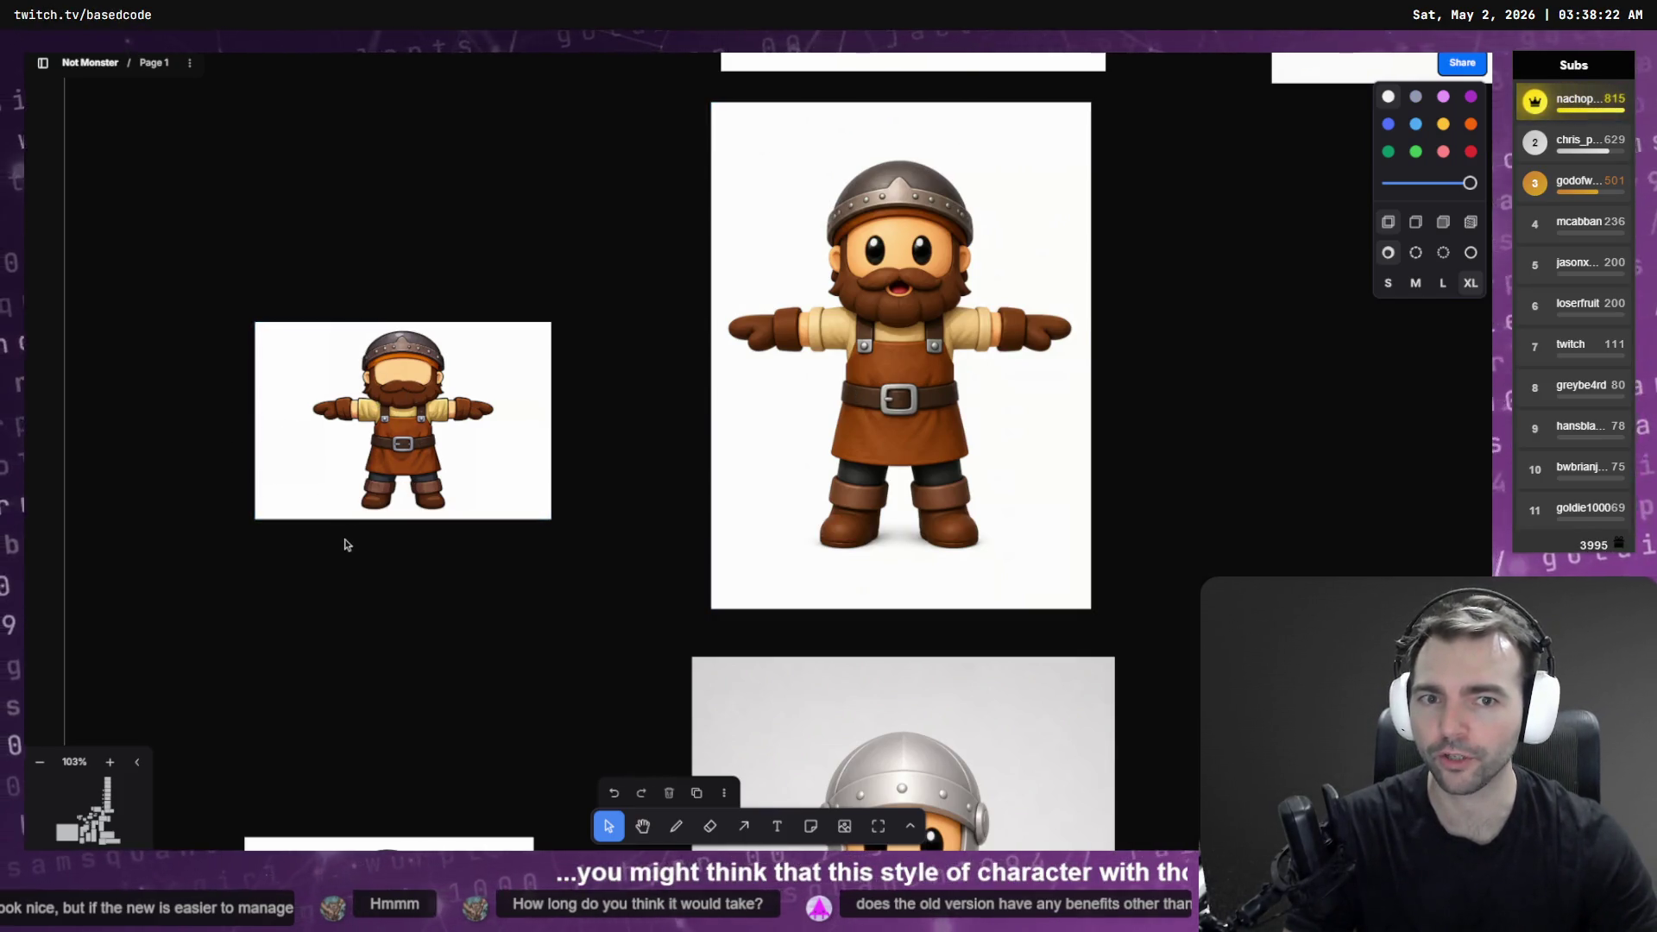
Step: Scroll down the Not Monster board through the character image pairs to the mustached man
scroll(529, 388, down, 5)
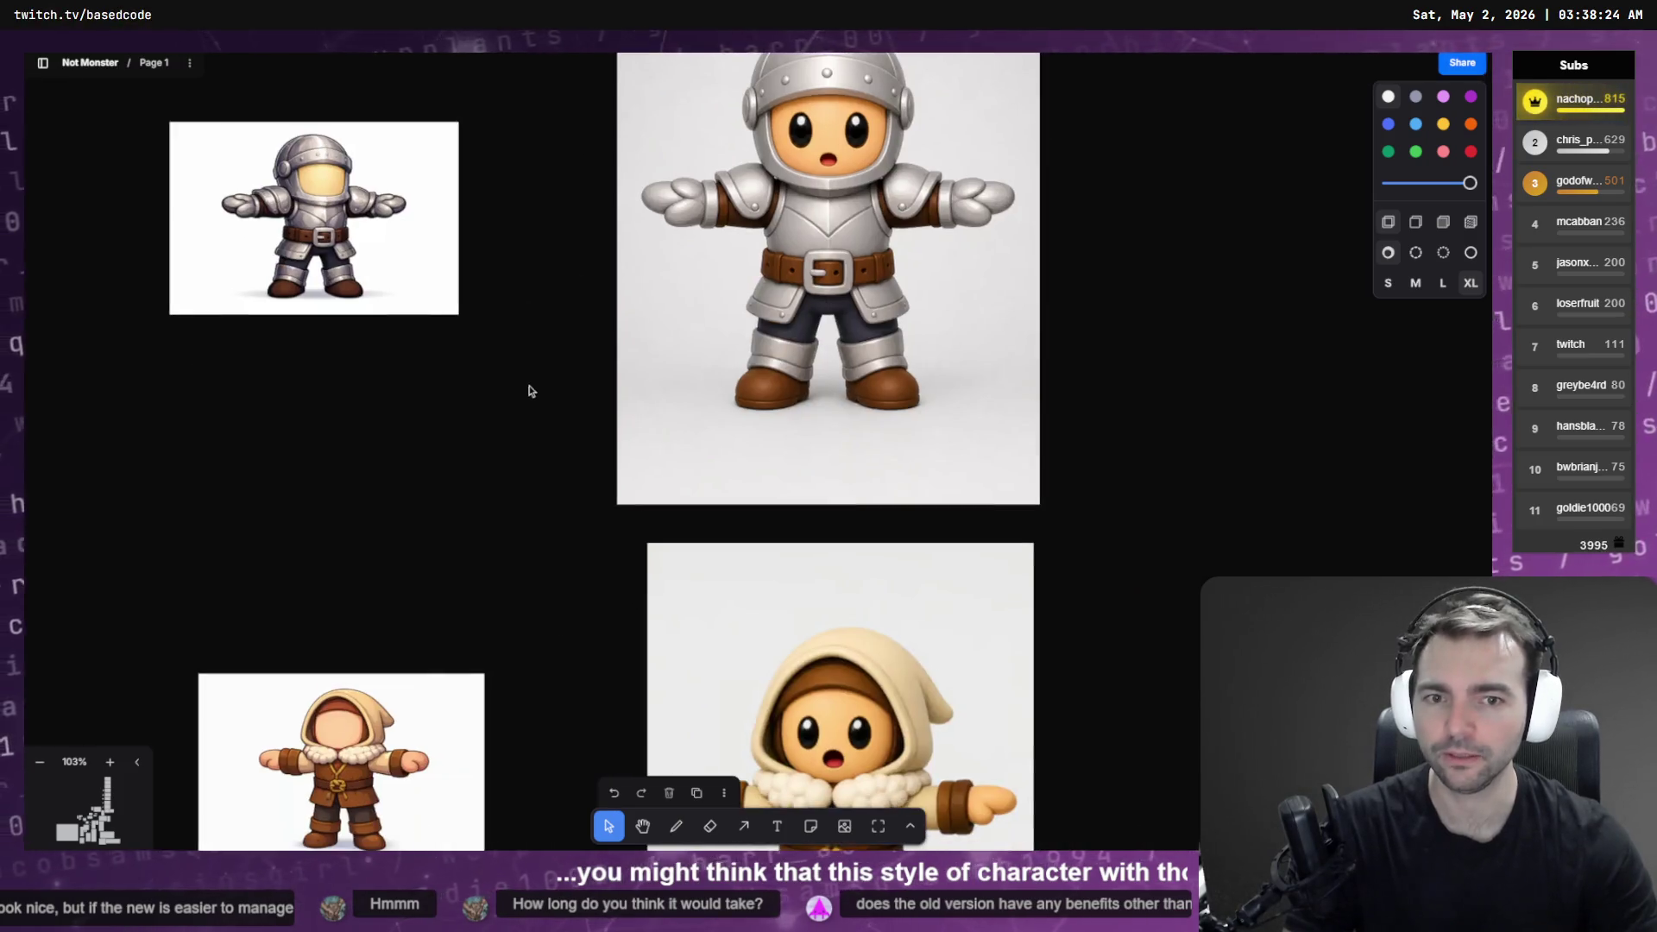
scroll(616, 533, up, 1)
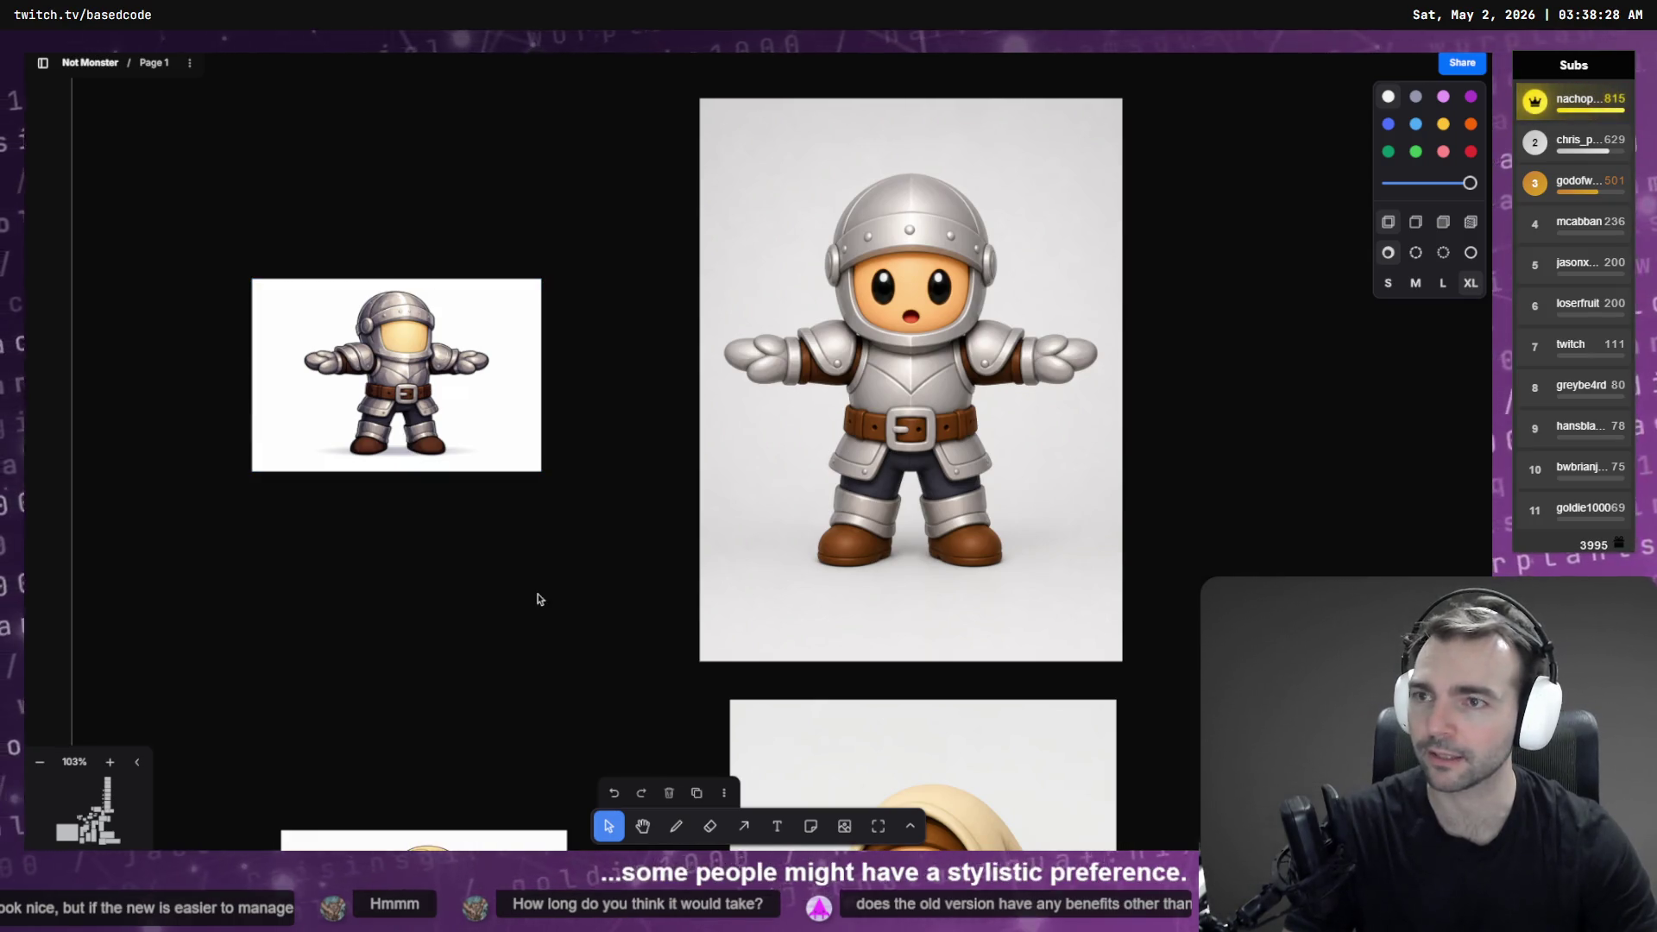
scroll(603, 296, down, 5)
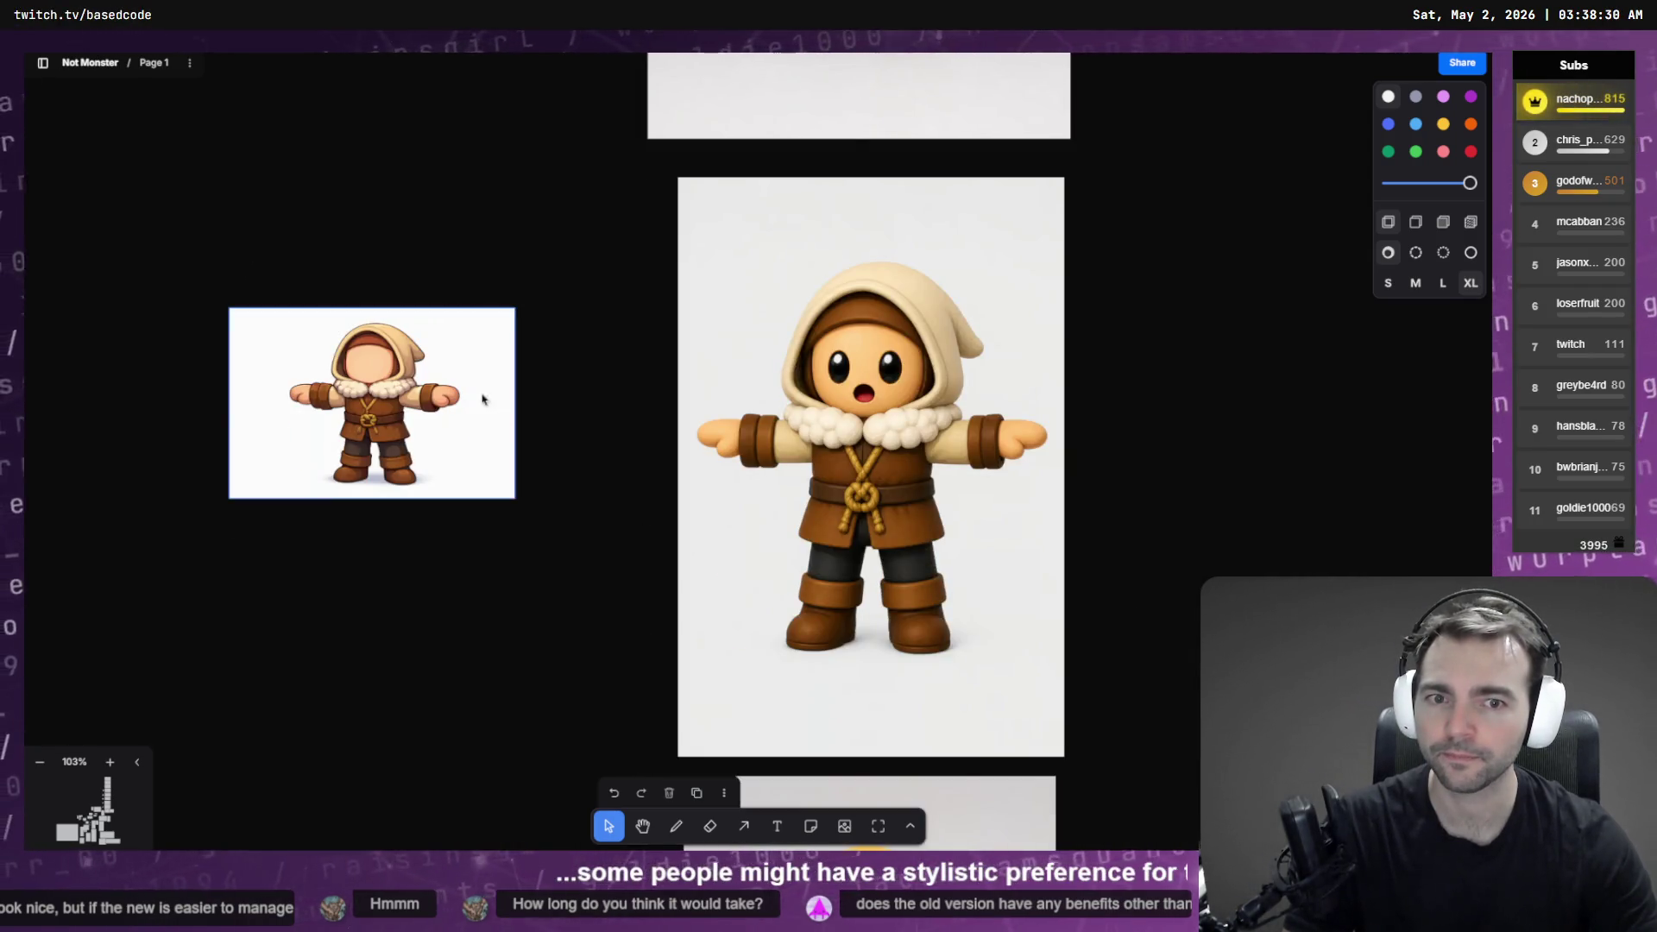
scroll(536, 520, down, 3)
scroll(592, 388, down, 4)
scroll(604, 388, down, 4)
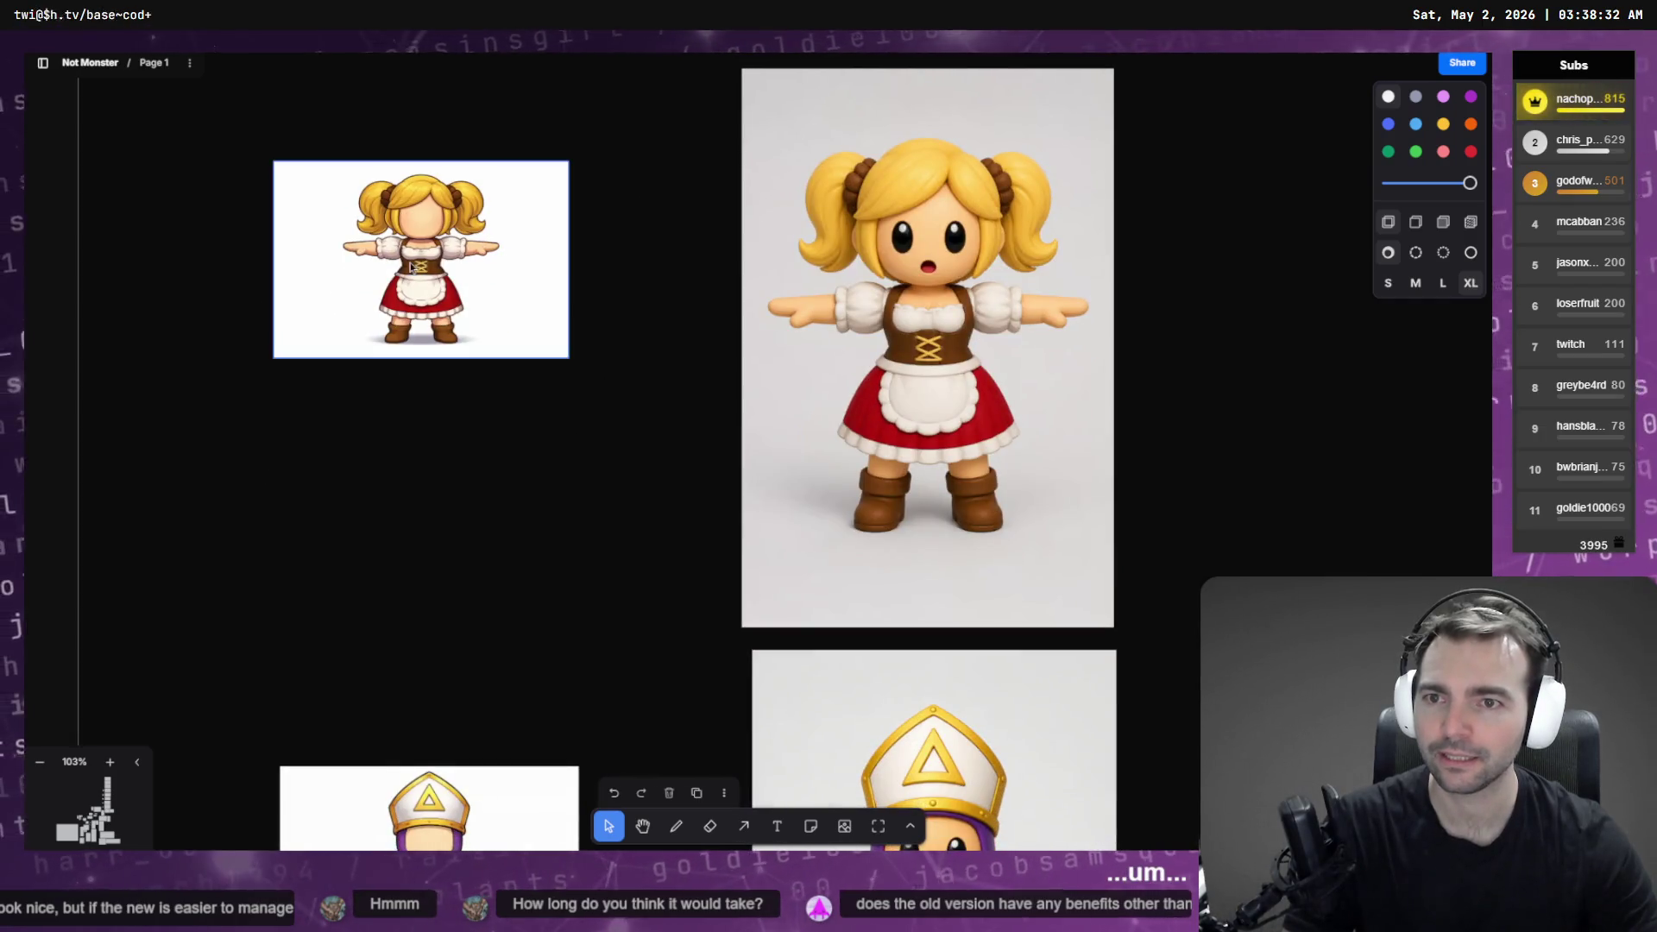
scroll(629, 592, down, 5)
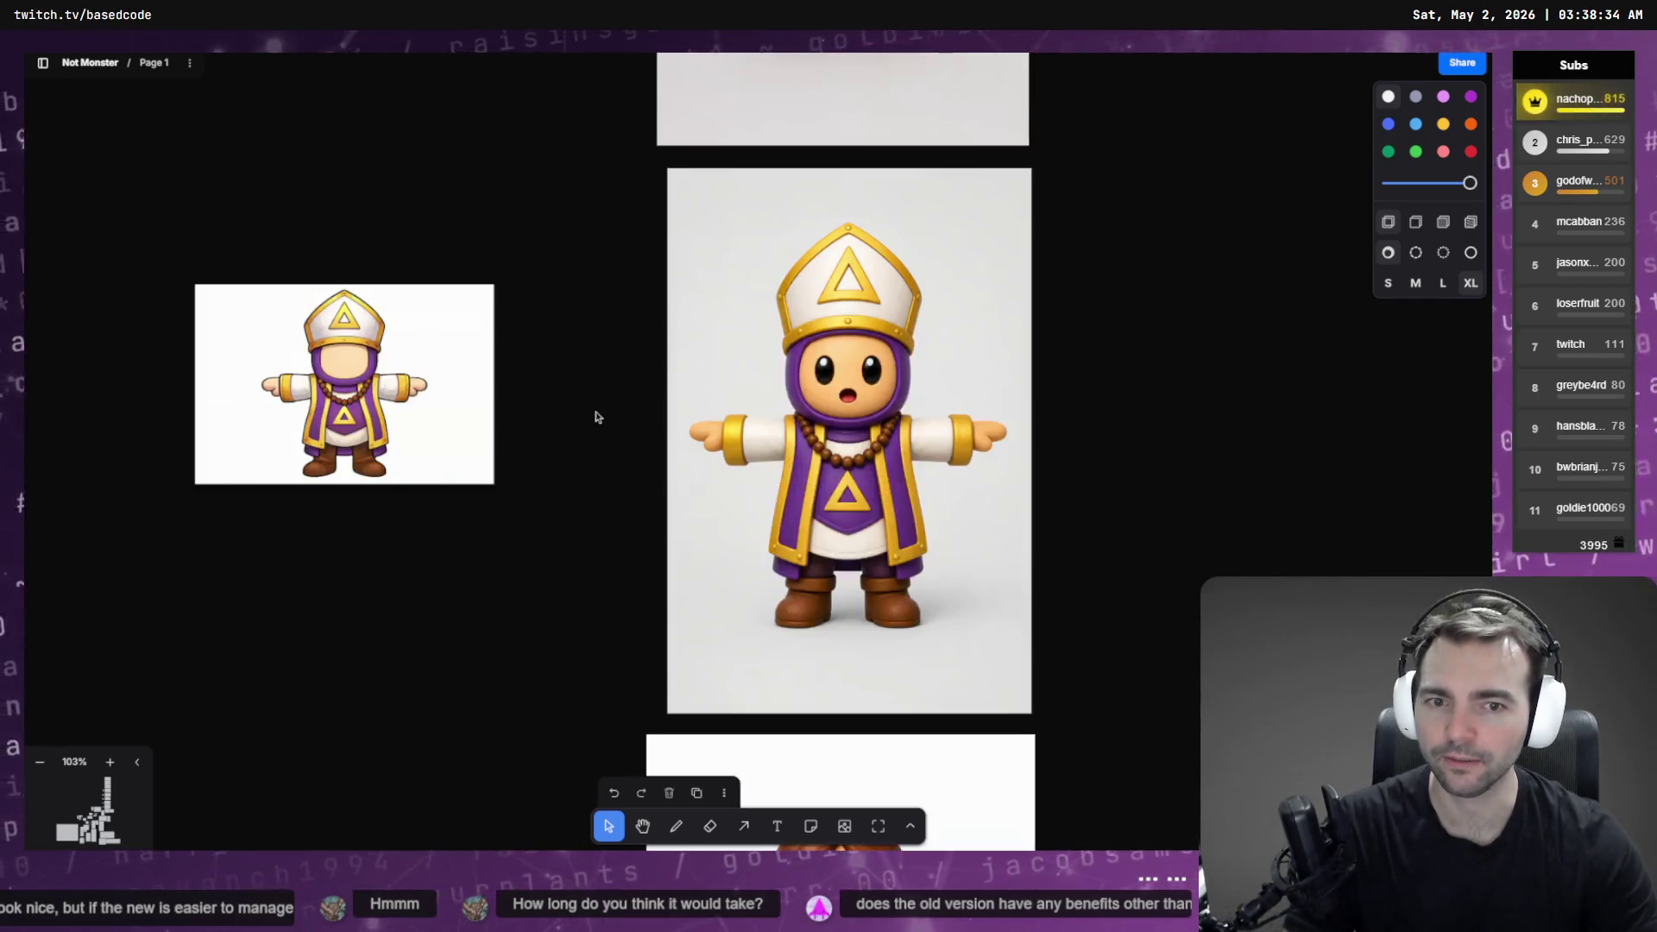
scroll(509, 285, down, 6)
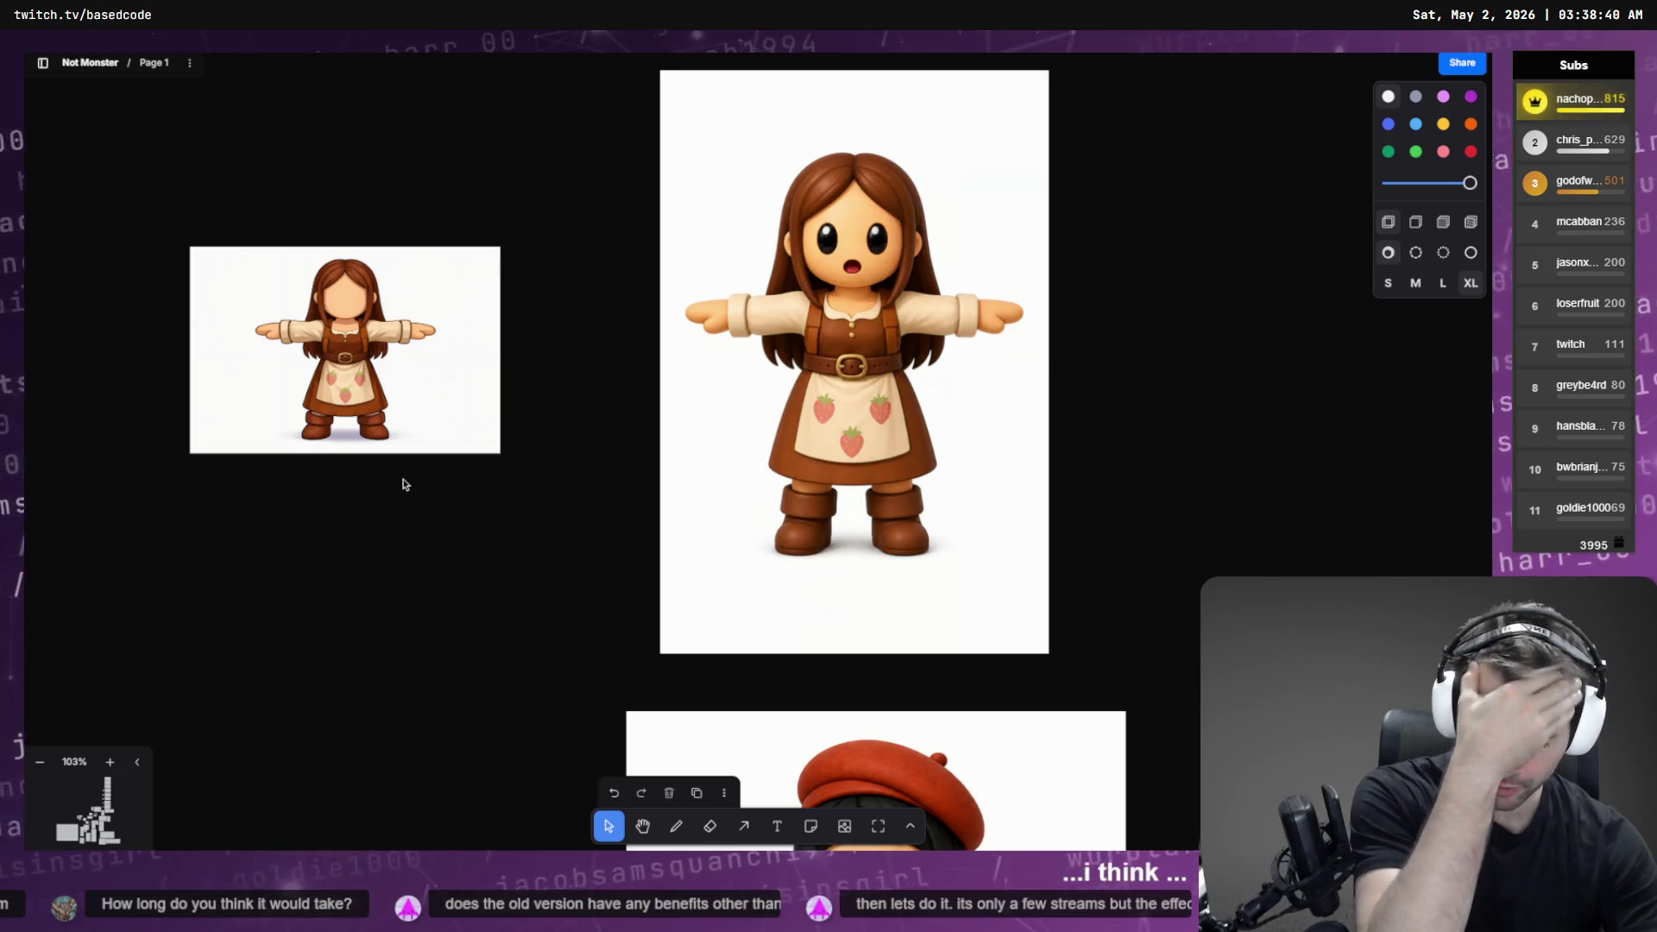
scroll(410, 480, down, 5)
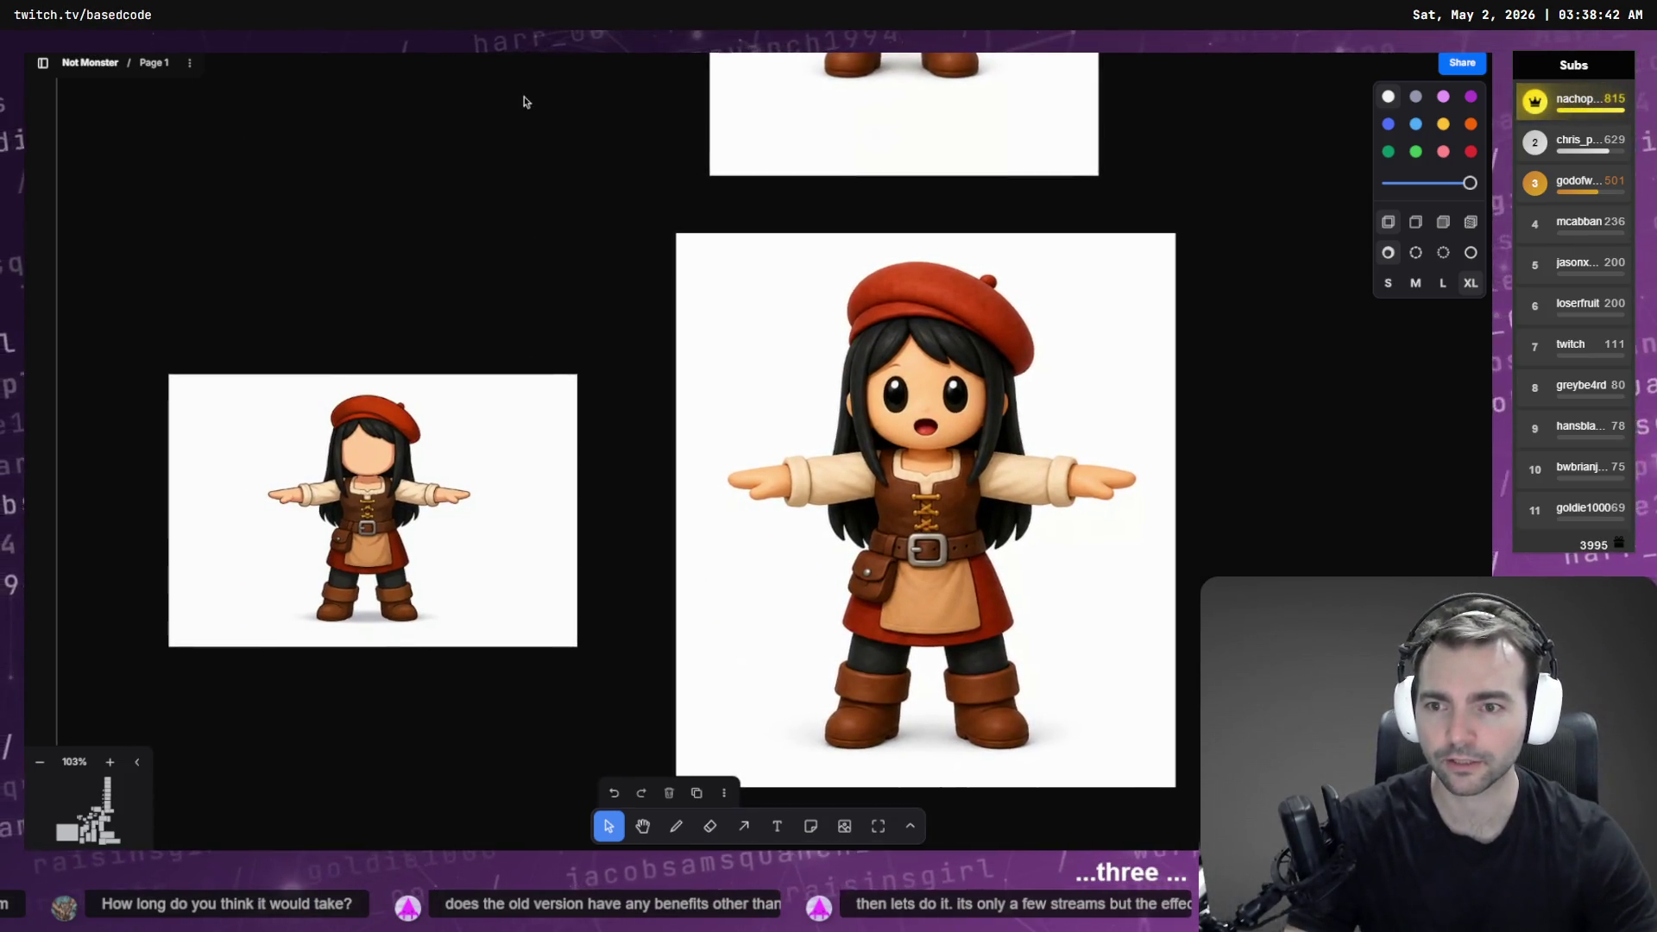
scroll(545, 184, down, 5)
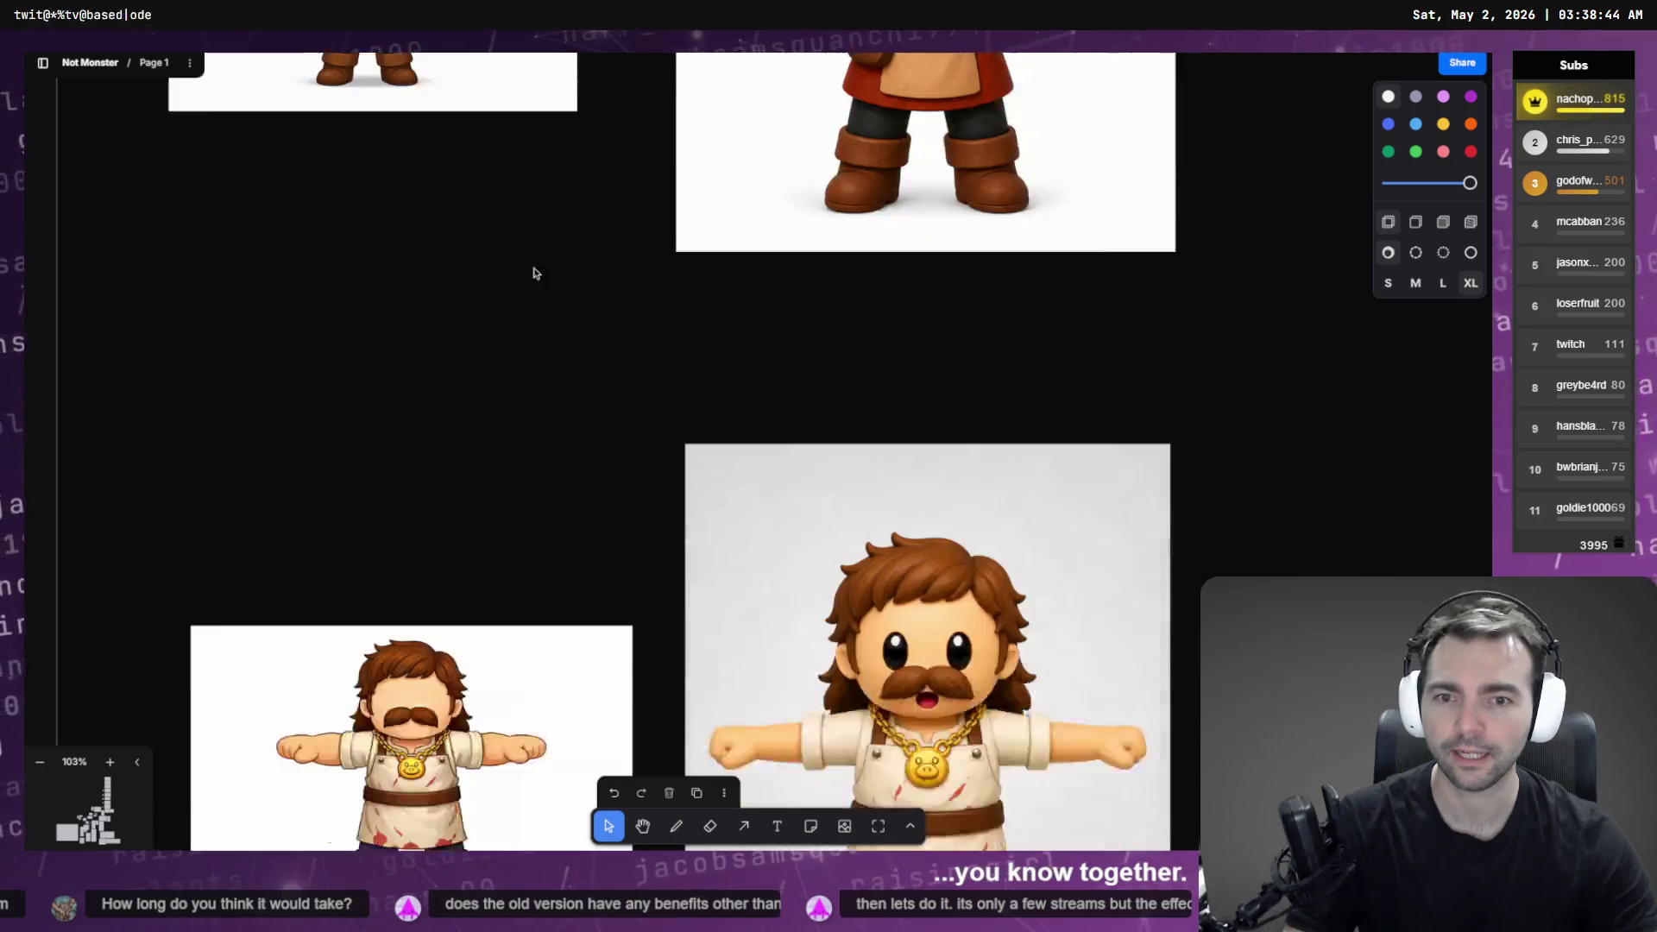
ctrl+scroll(599, 466, down, 3)
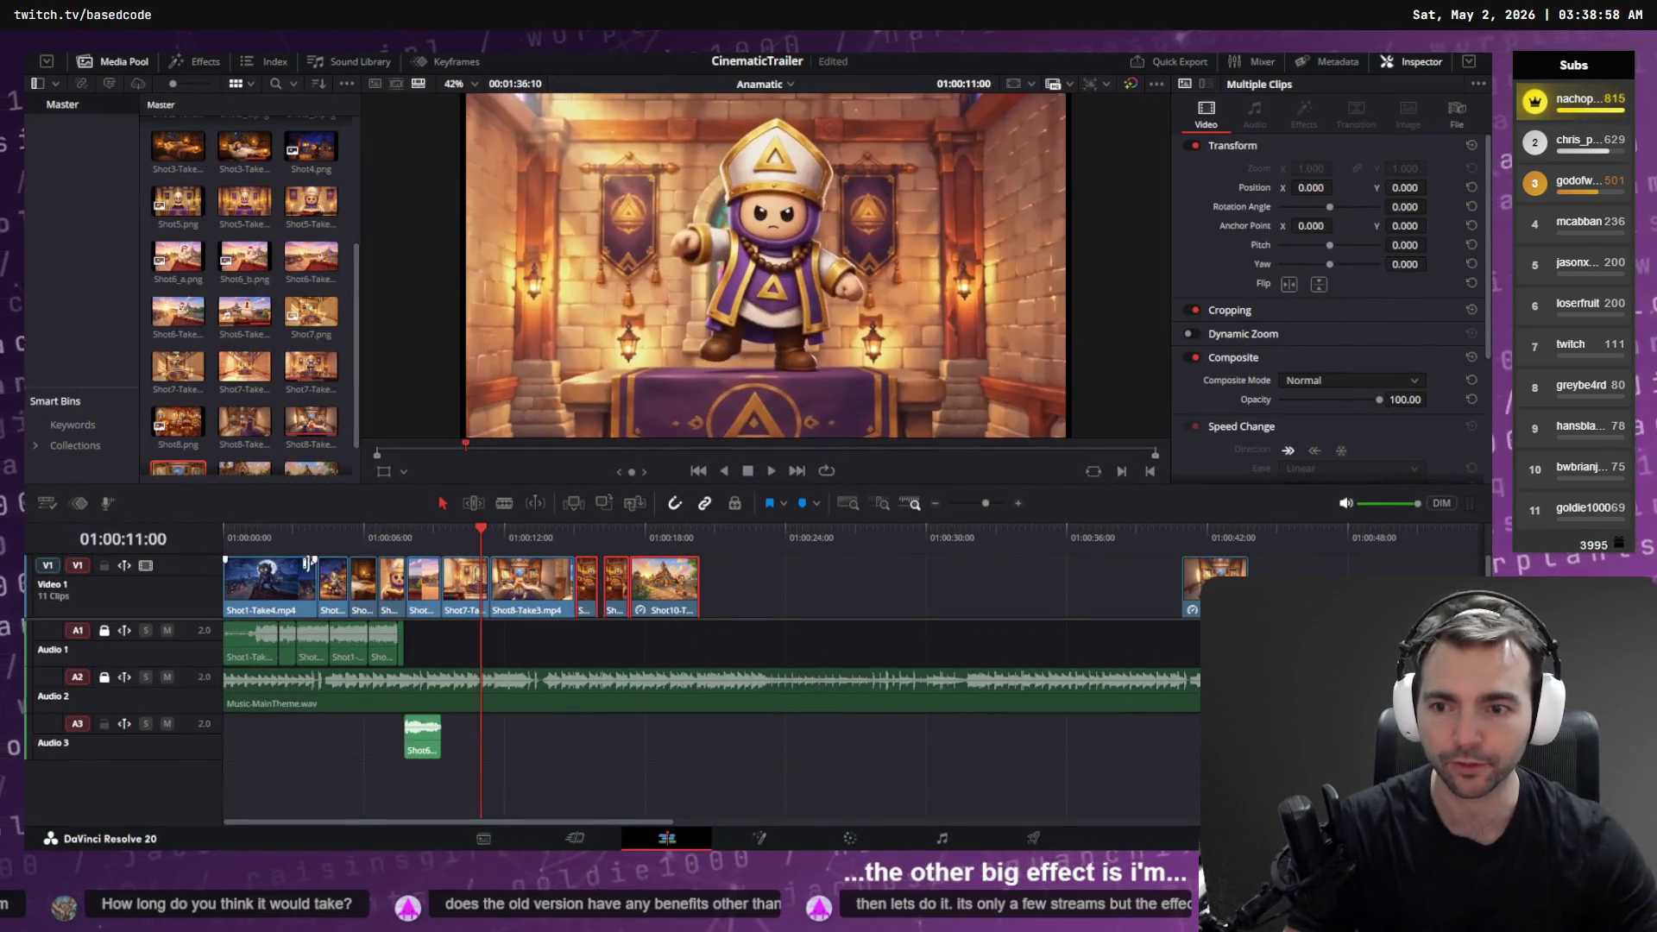
Step: Preview the knight, bishop reading, church aisle and church-interior shots, ending on the running girl
drag(290, 544, 329, 540)
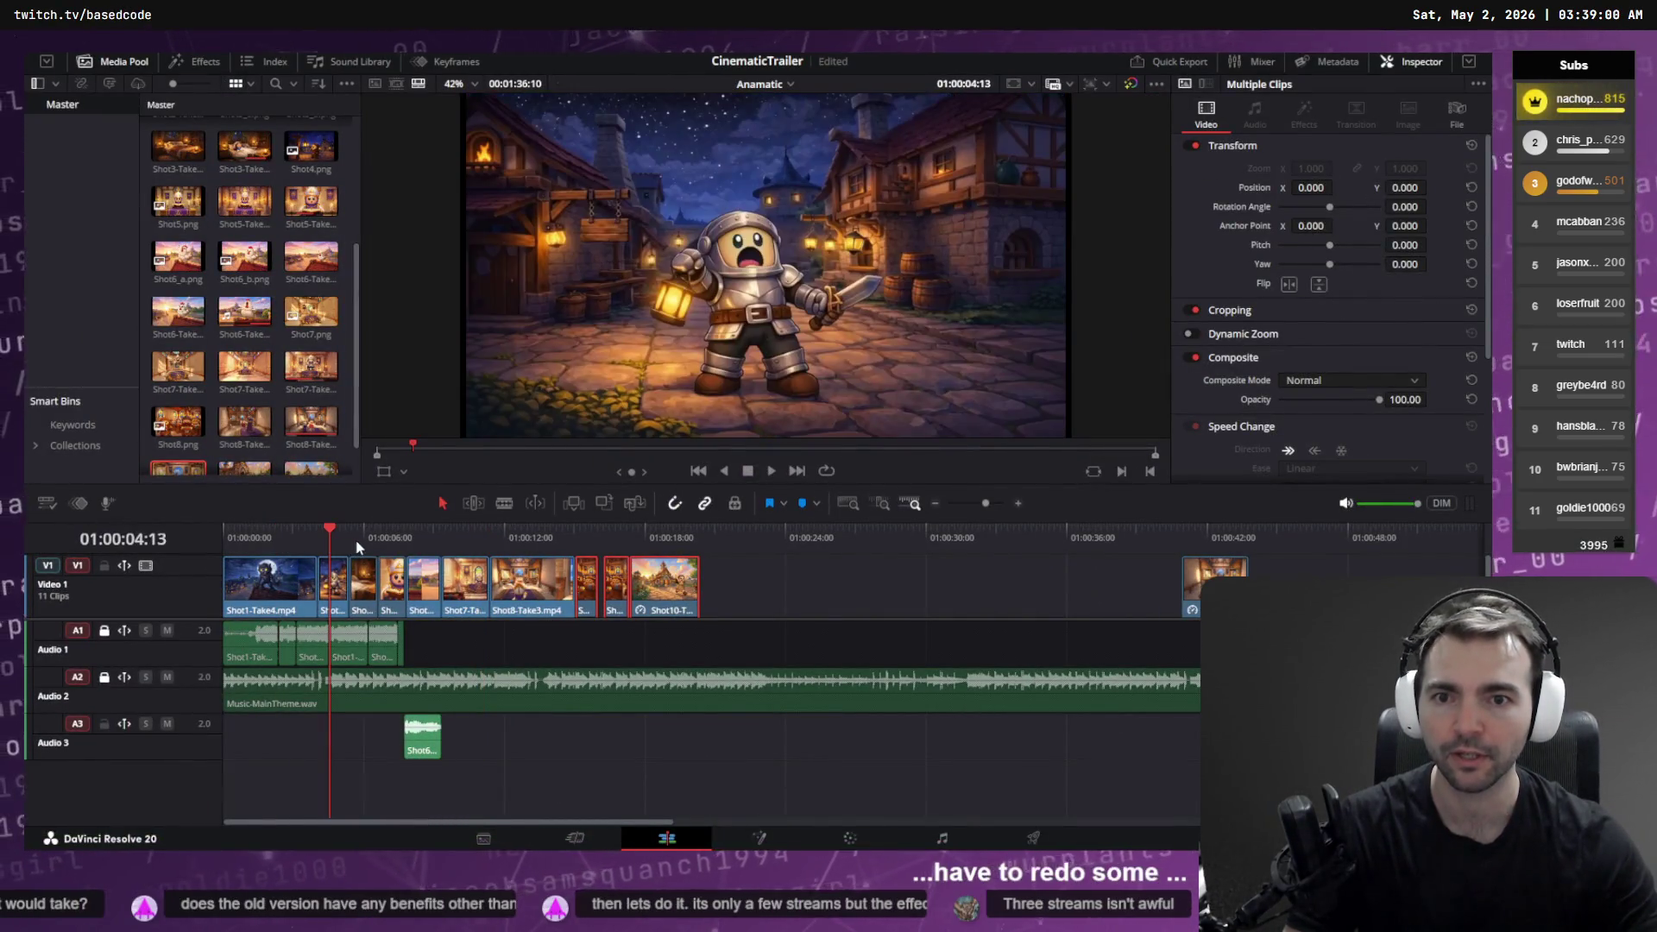
click(381, 535)
click(399, 535)
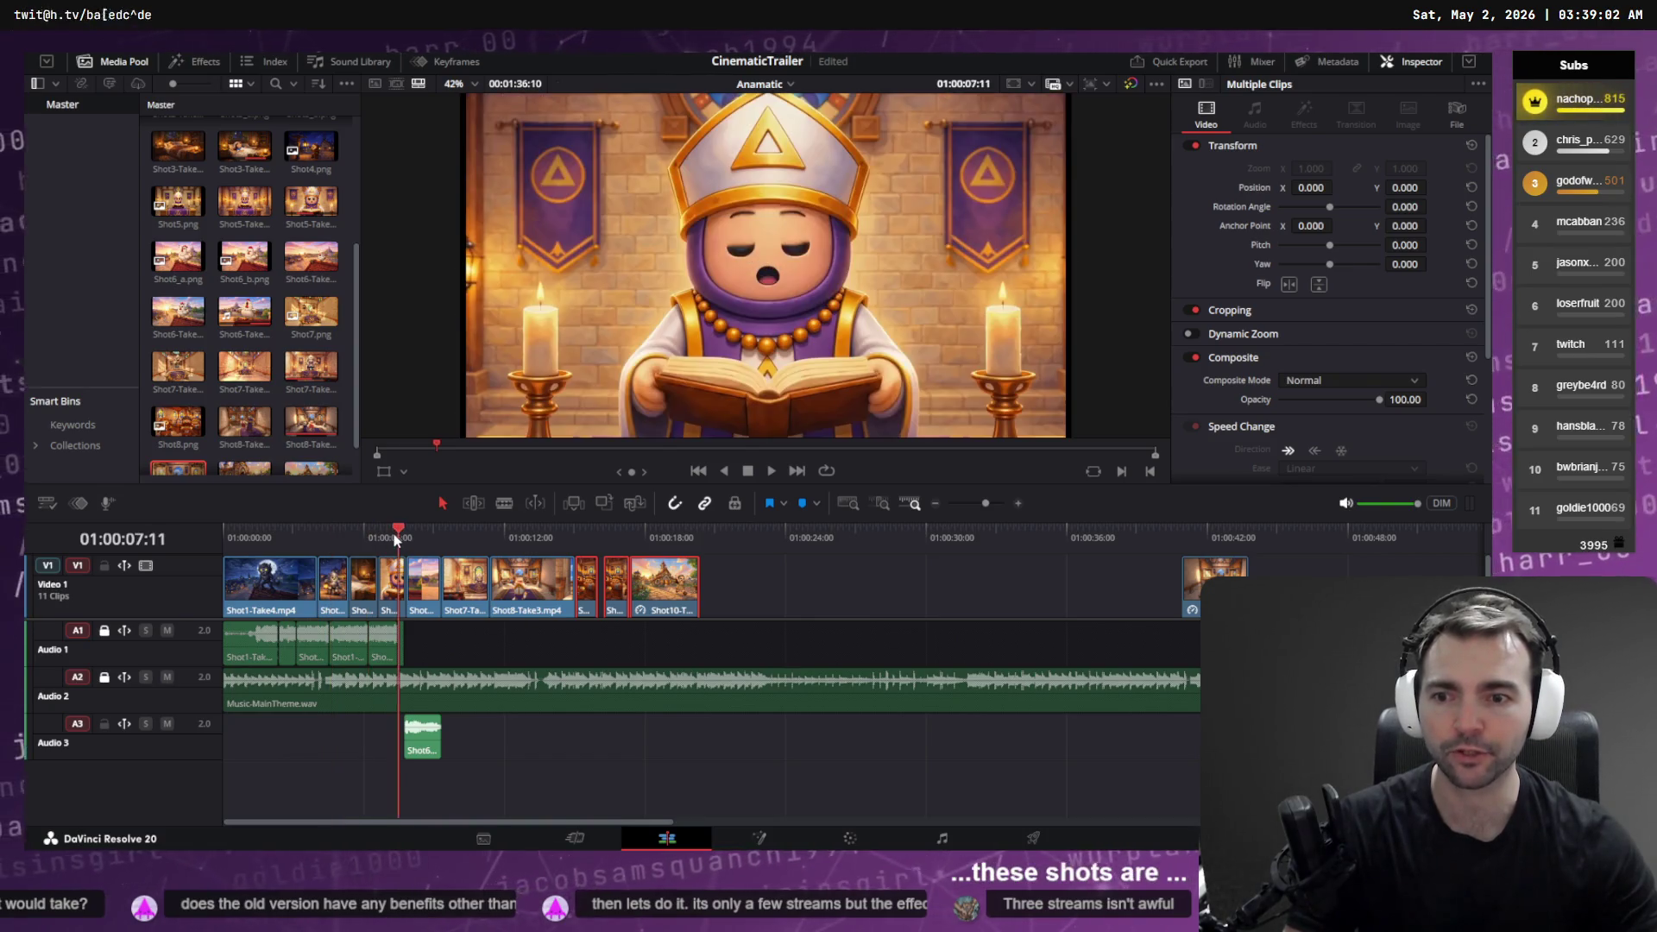
drag(438, 537, 464, 535)
click(527, 533)
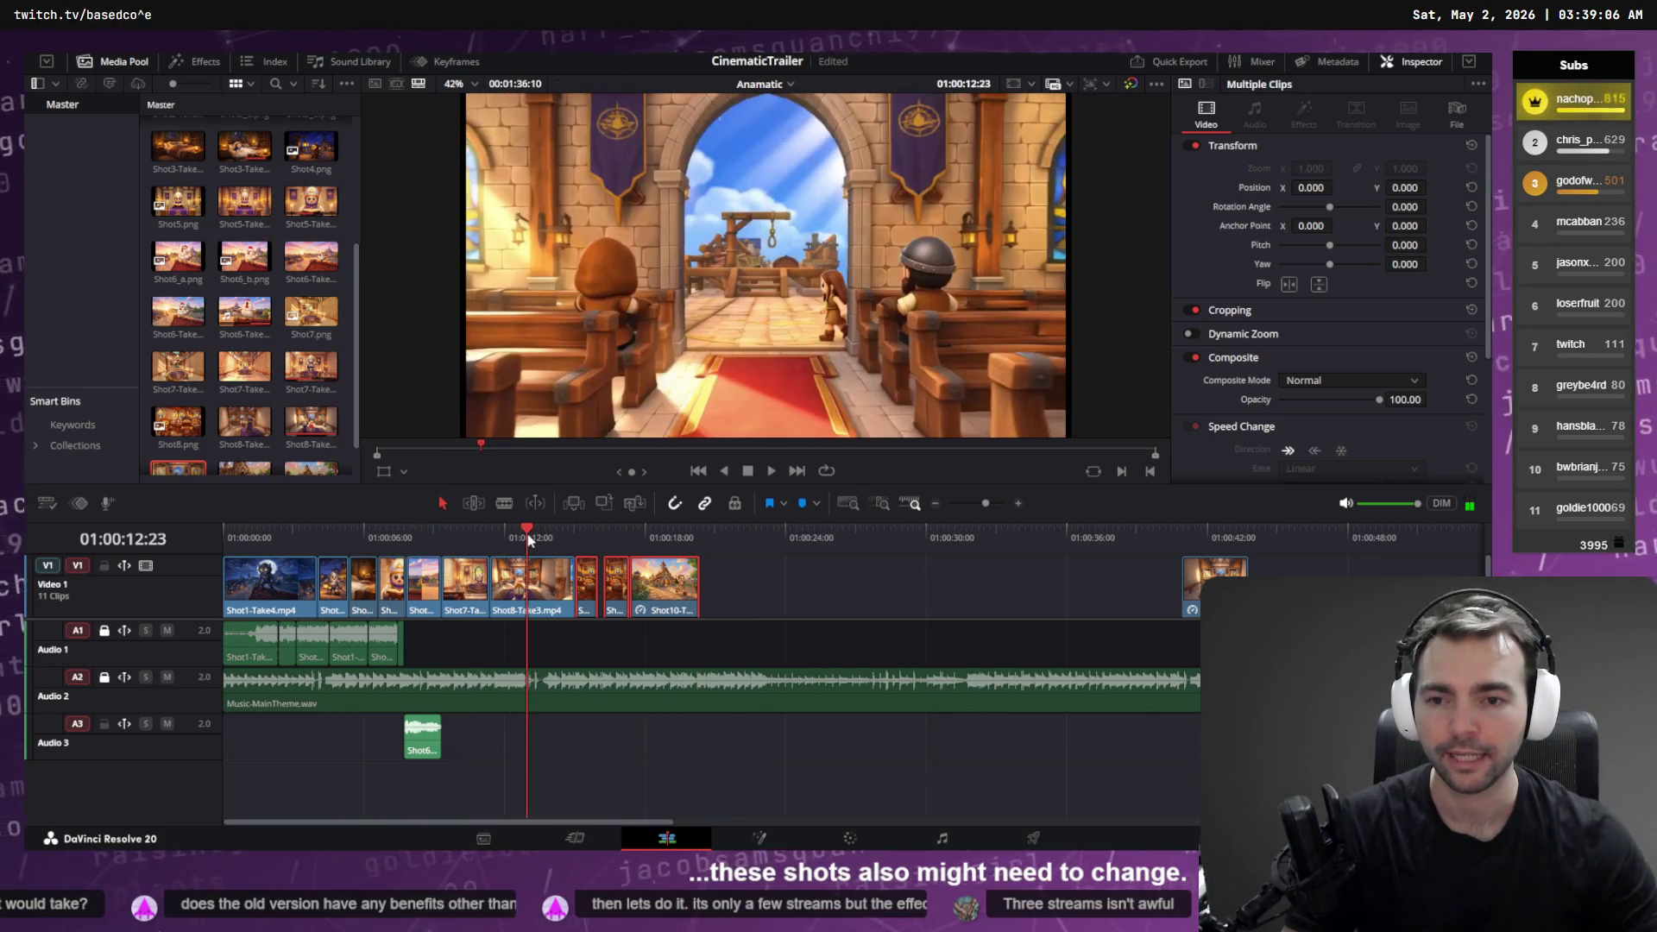
click(586, 535)
click(618, 535)
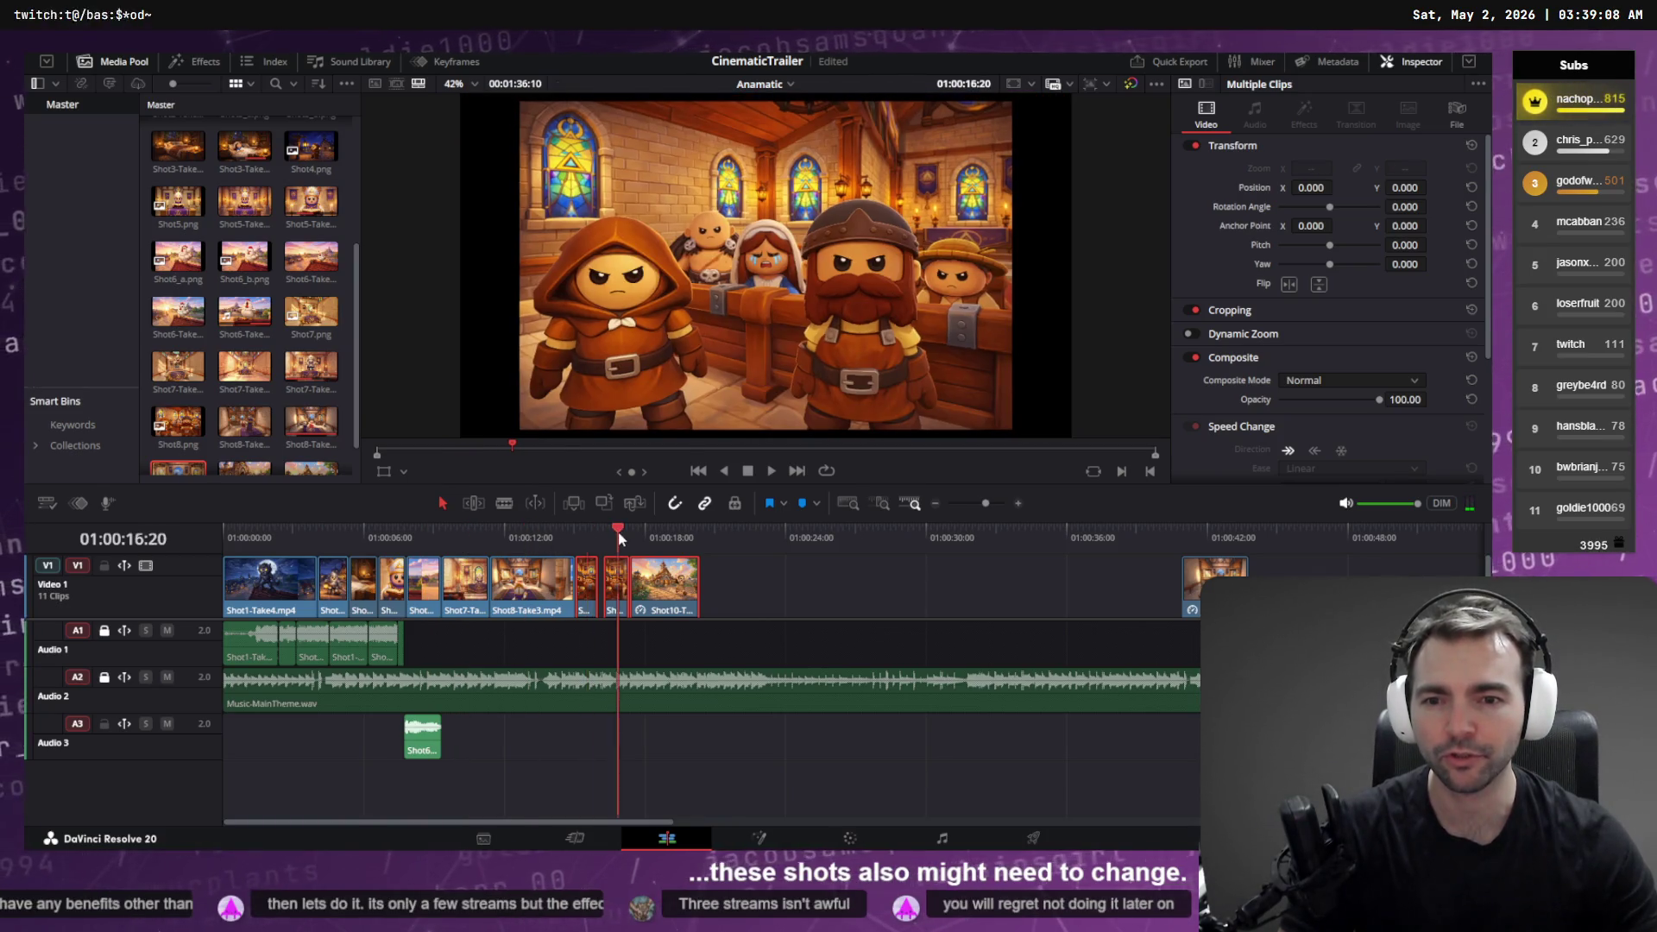
click(660, 535)
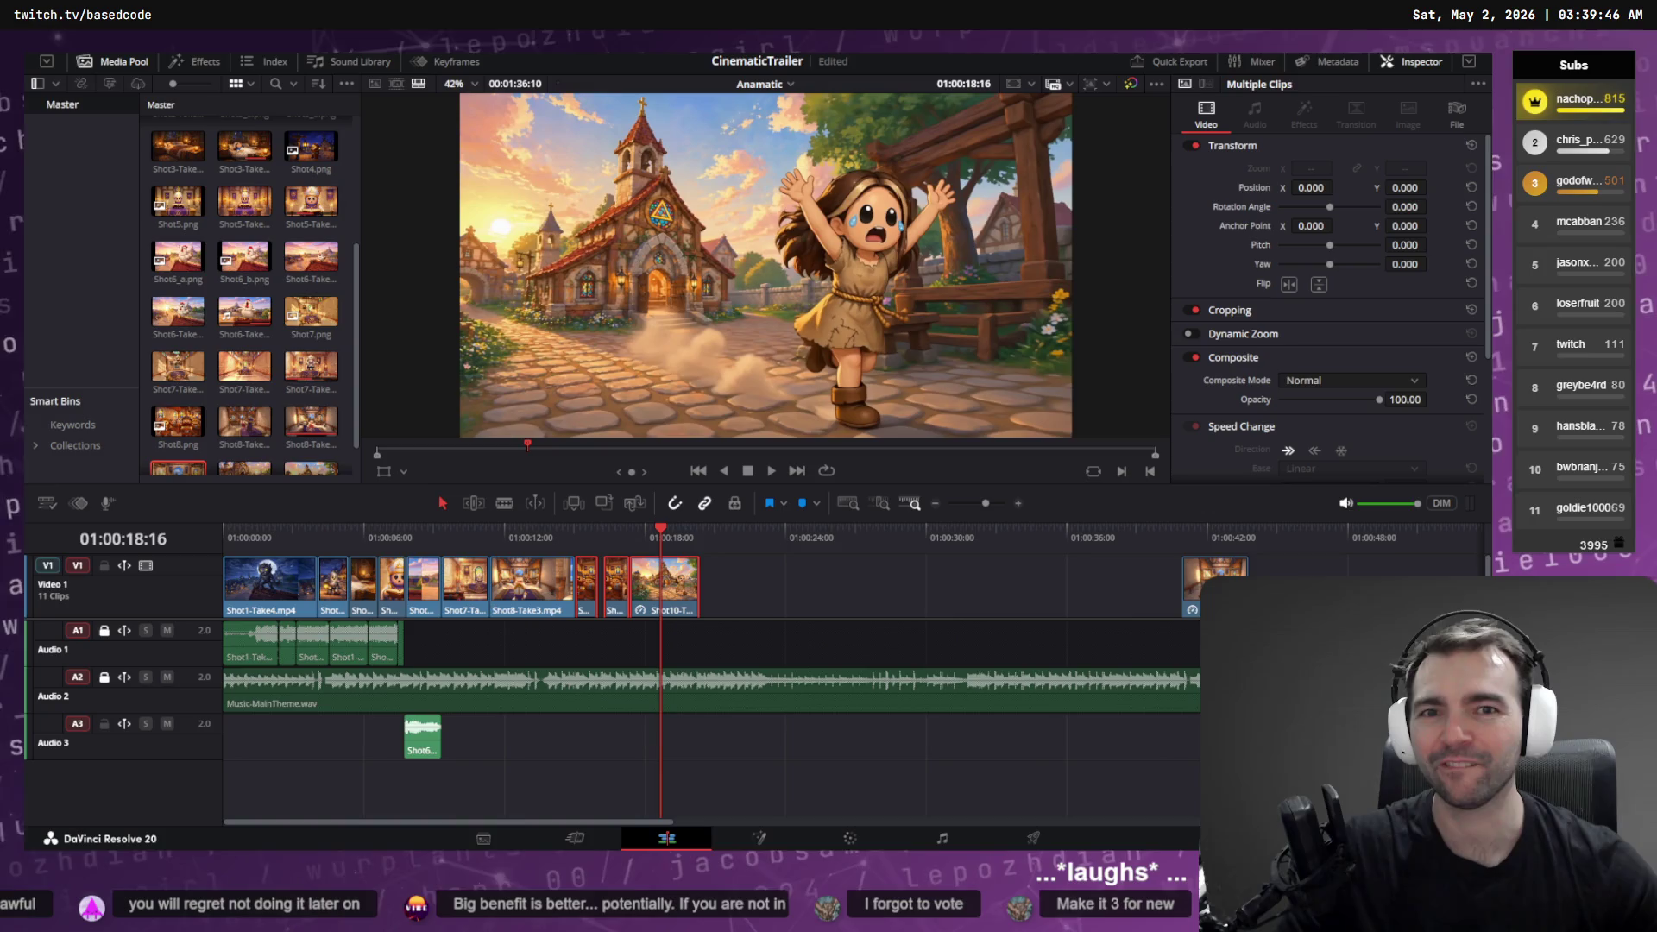
Step: Compare the running-girl shot with the church-interior shot, then step back to the aisle and altar shots
click(673, 537)
drag(672, 537, 649, 538)
click(590, 534)
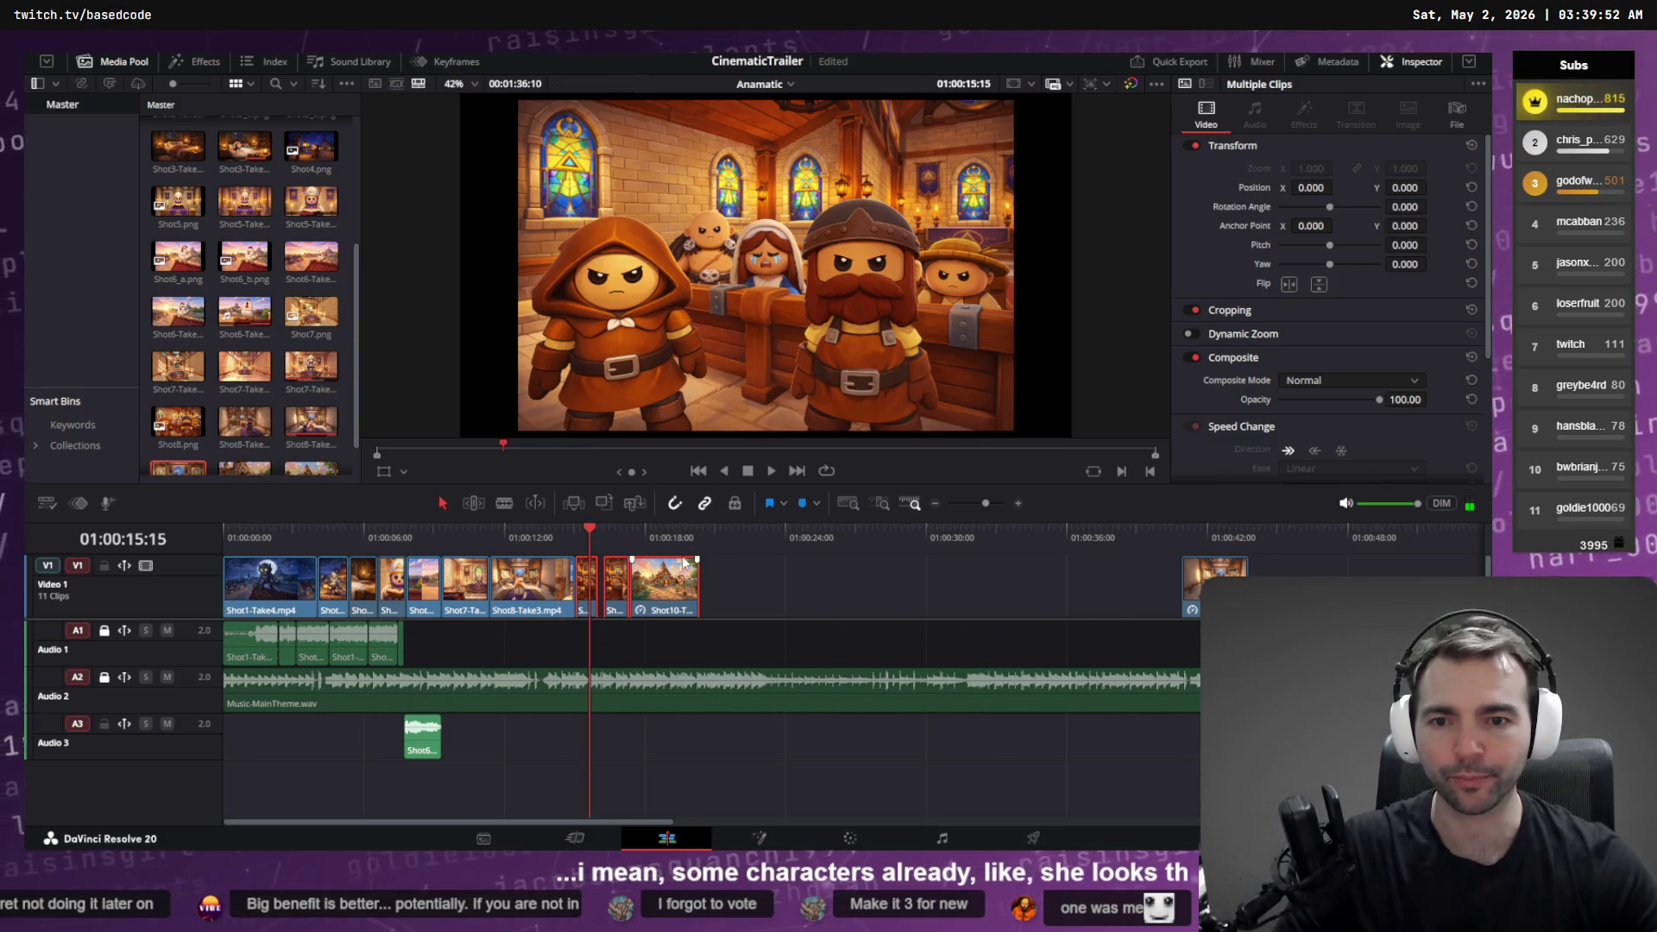
click(663, 543)
click(590, 543)
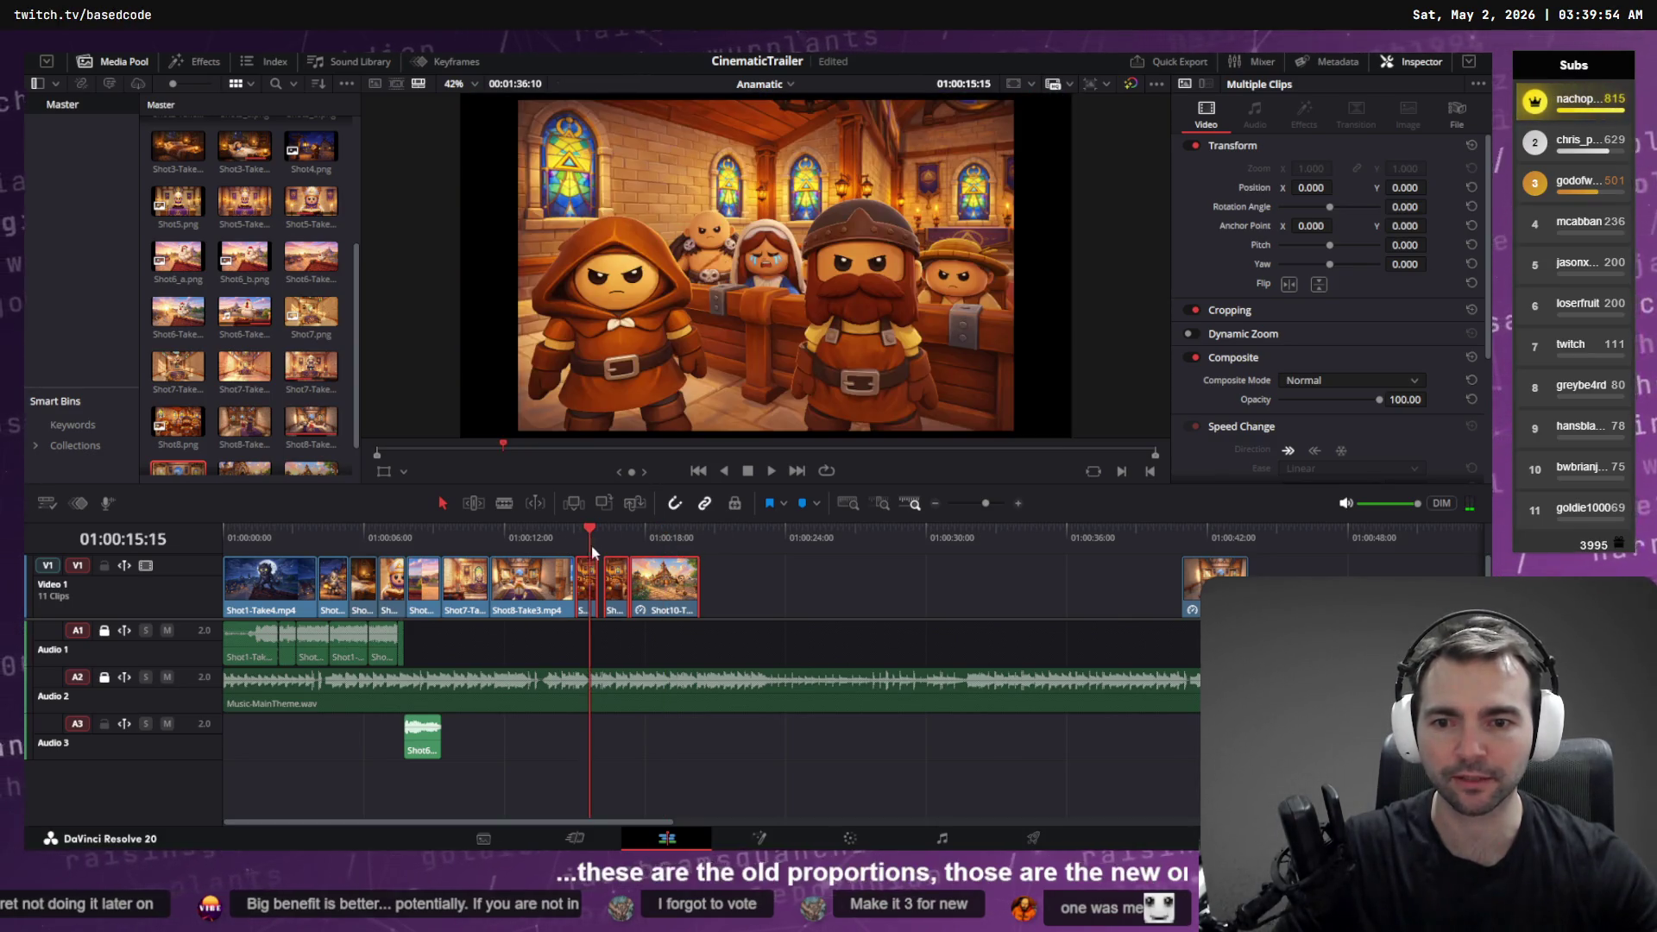
click(659, 535)
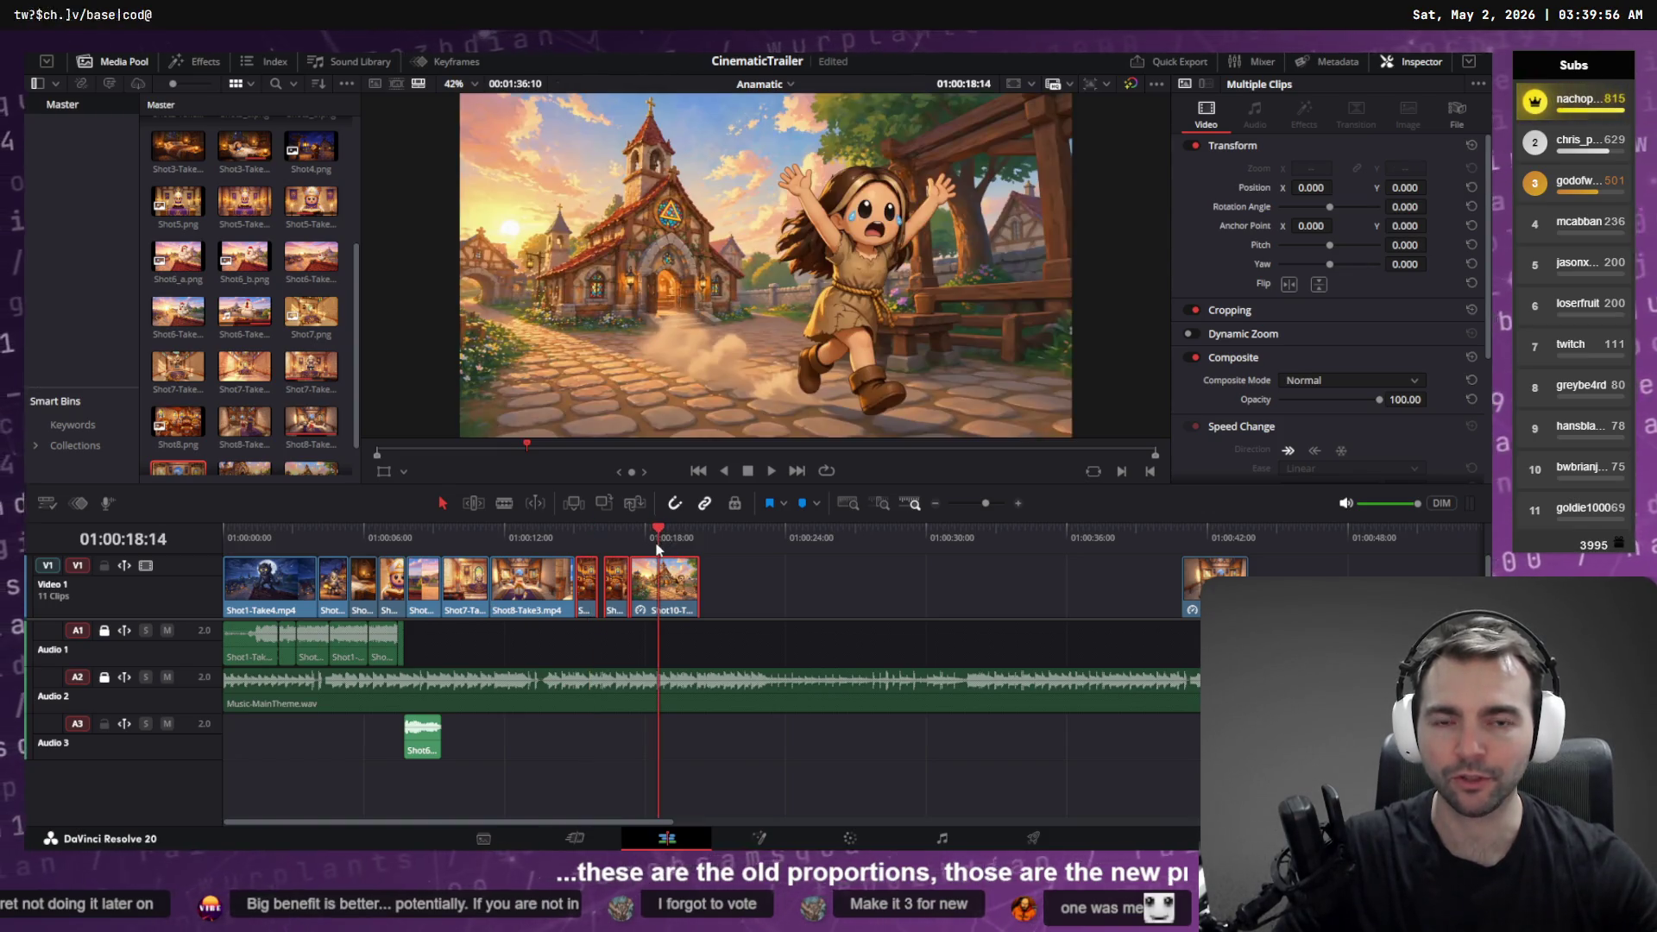
click(529, 541)
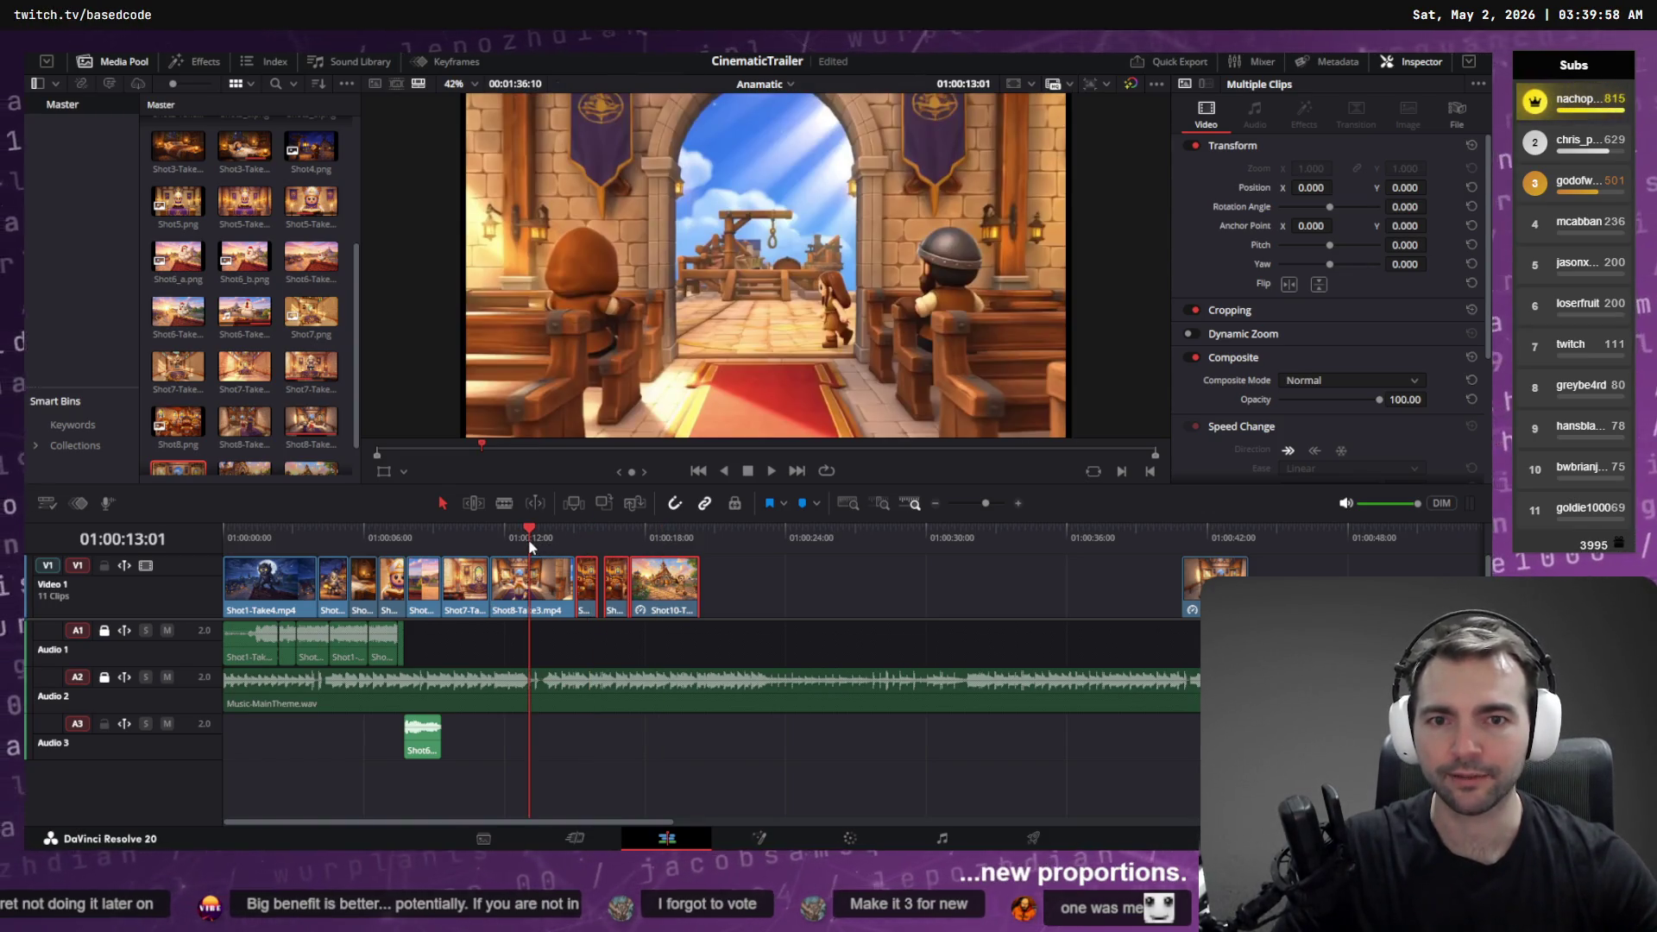
click(461, 537)
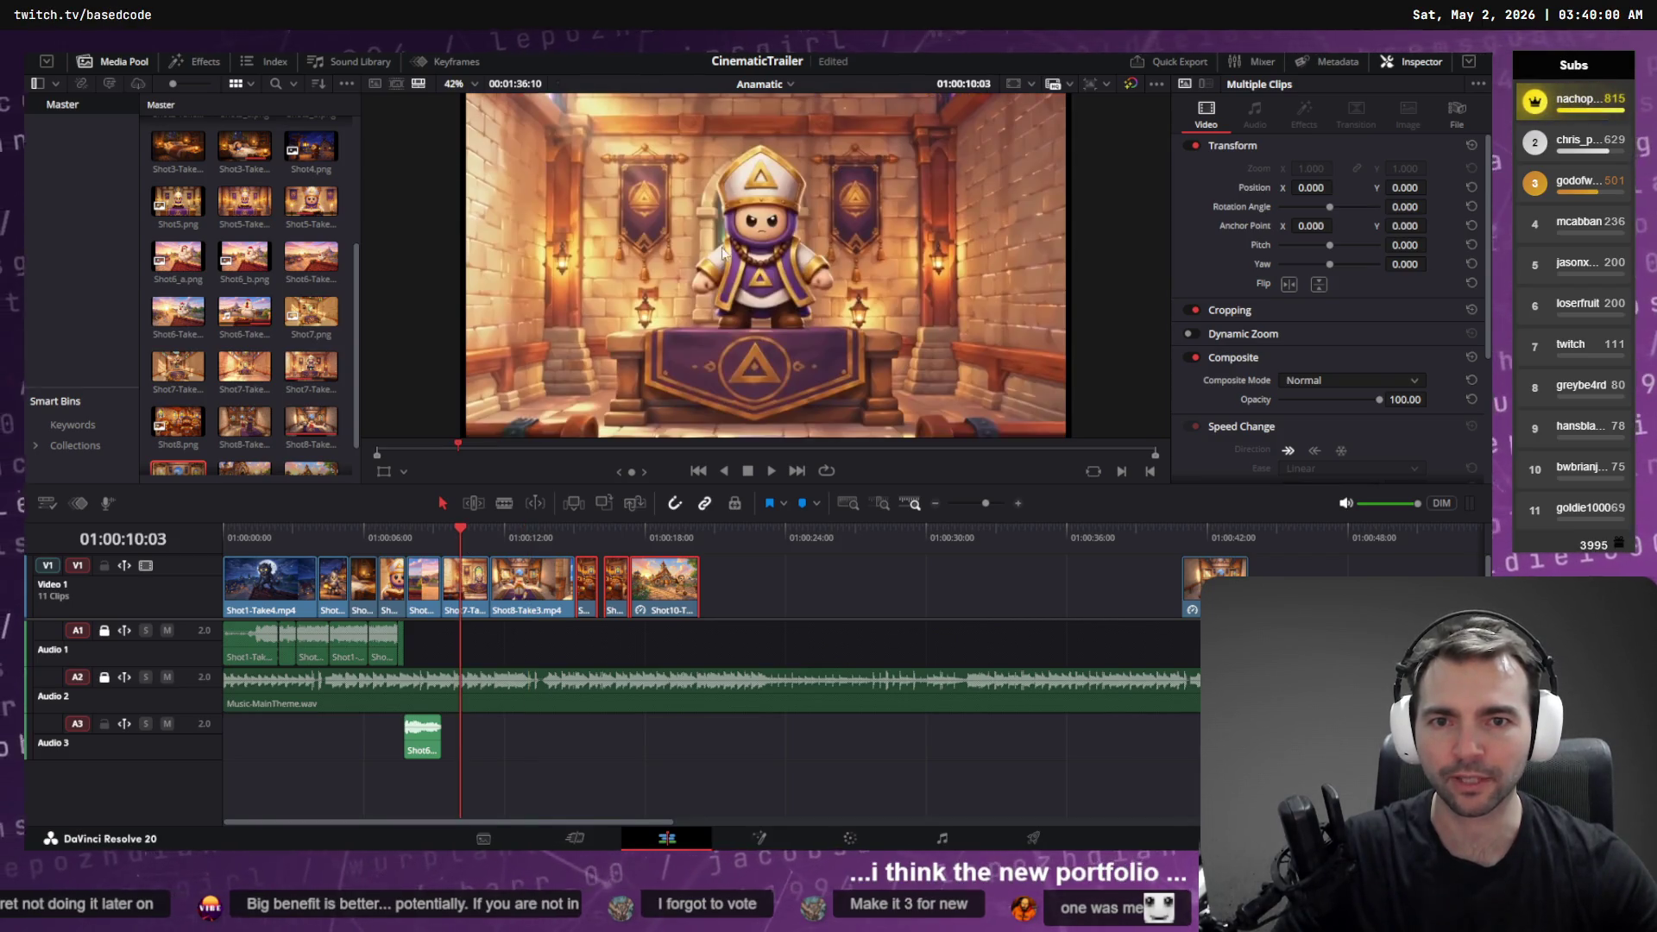
Step: Step from the bedroom scene through the bishop reading and dwarves, to the crying girl outside
click(338, 532)
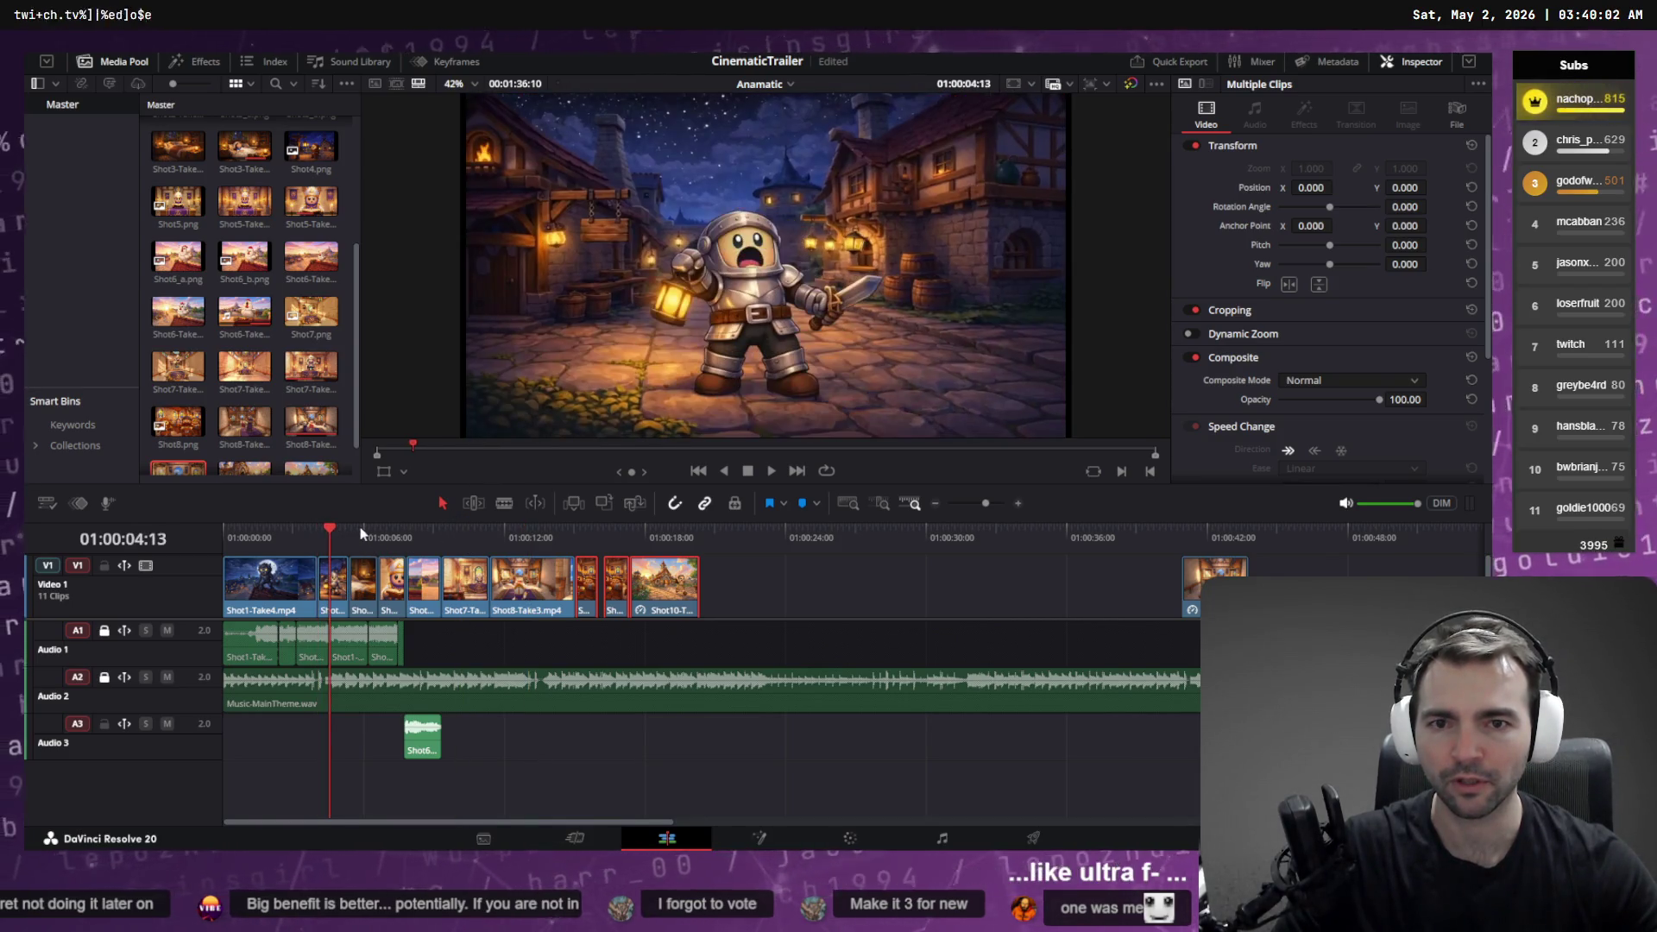
click(361, 532)
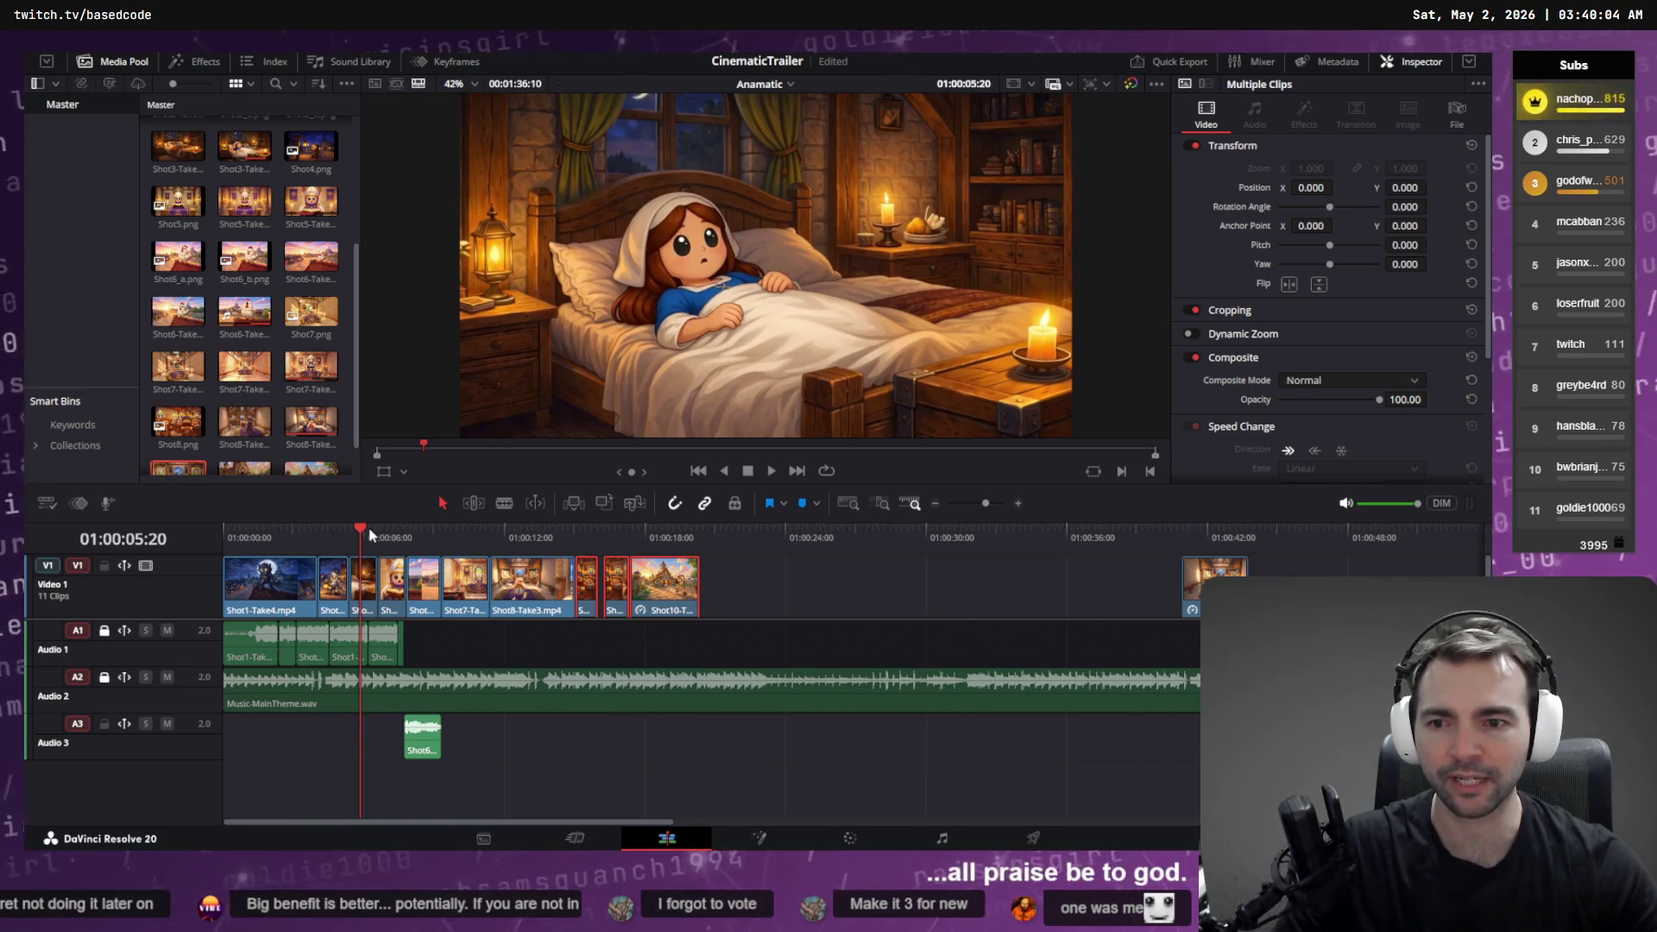
click(399, 532)
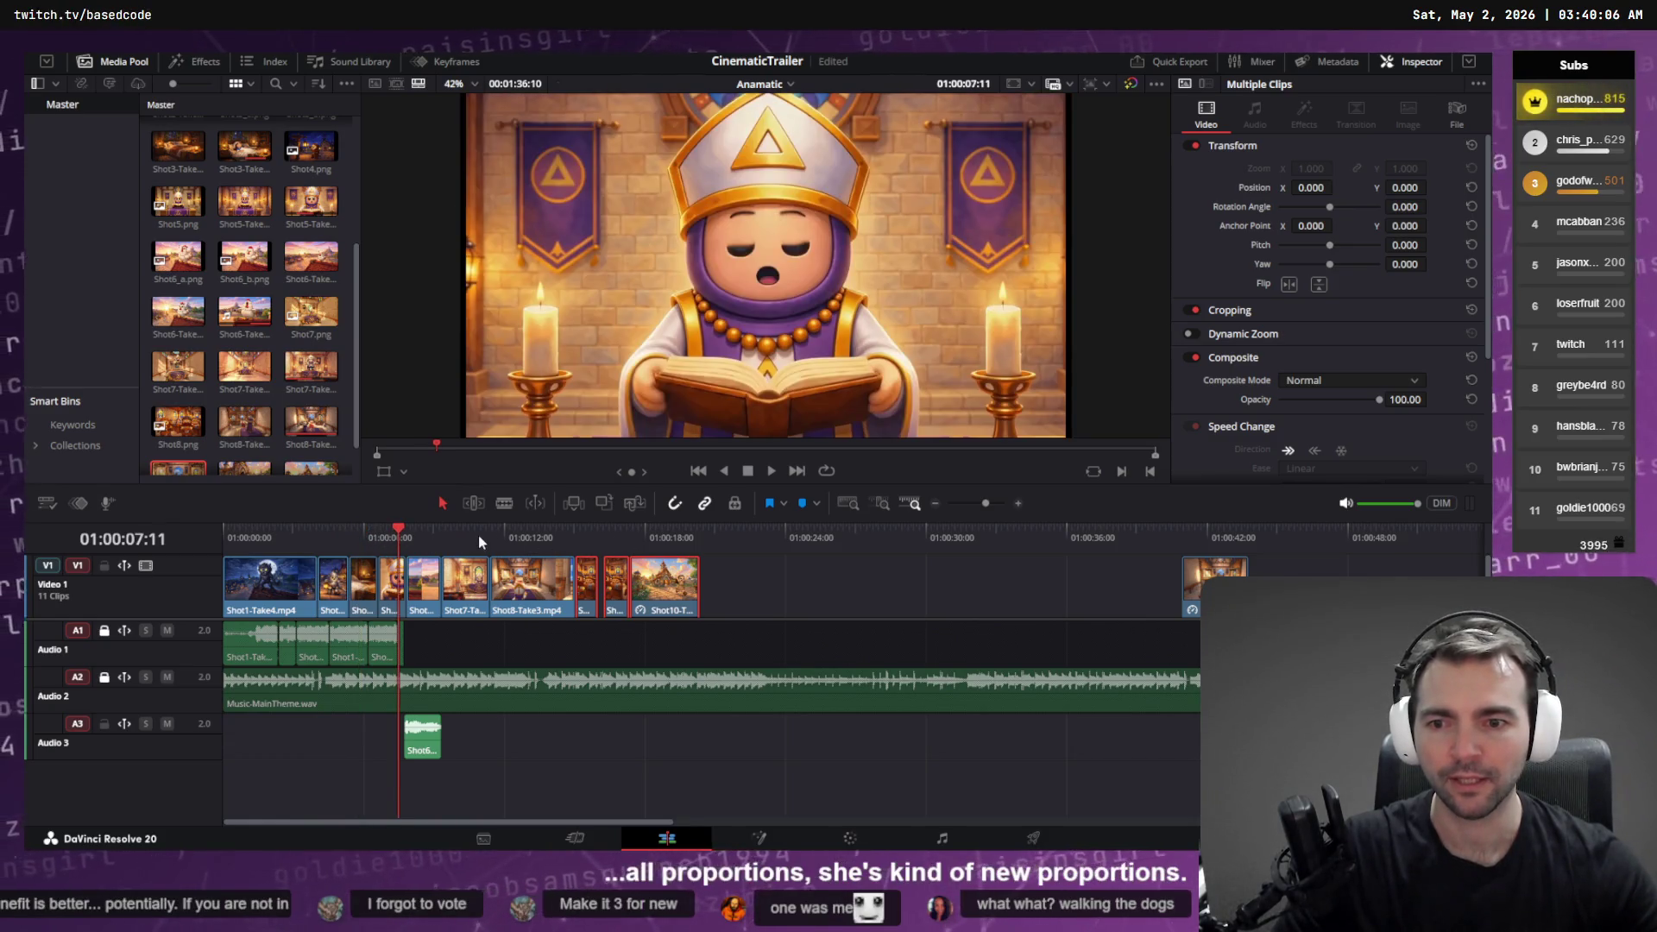
click(464, 537)
click(604, 532)
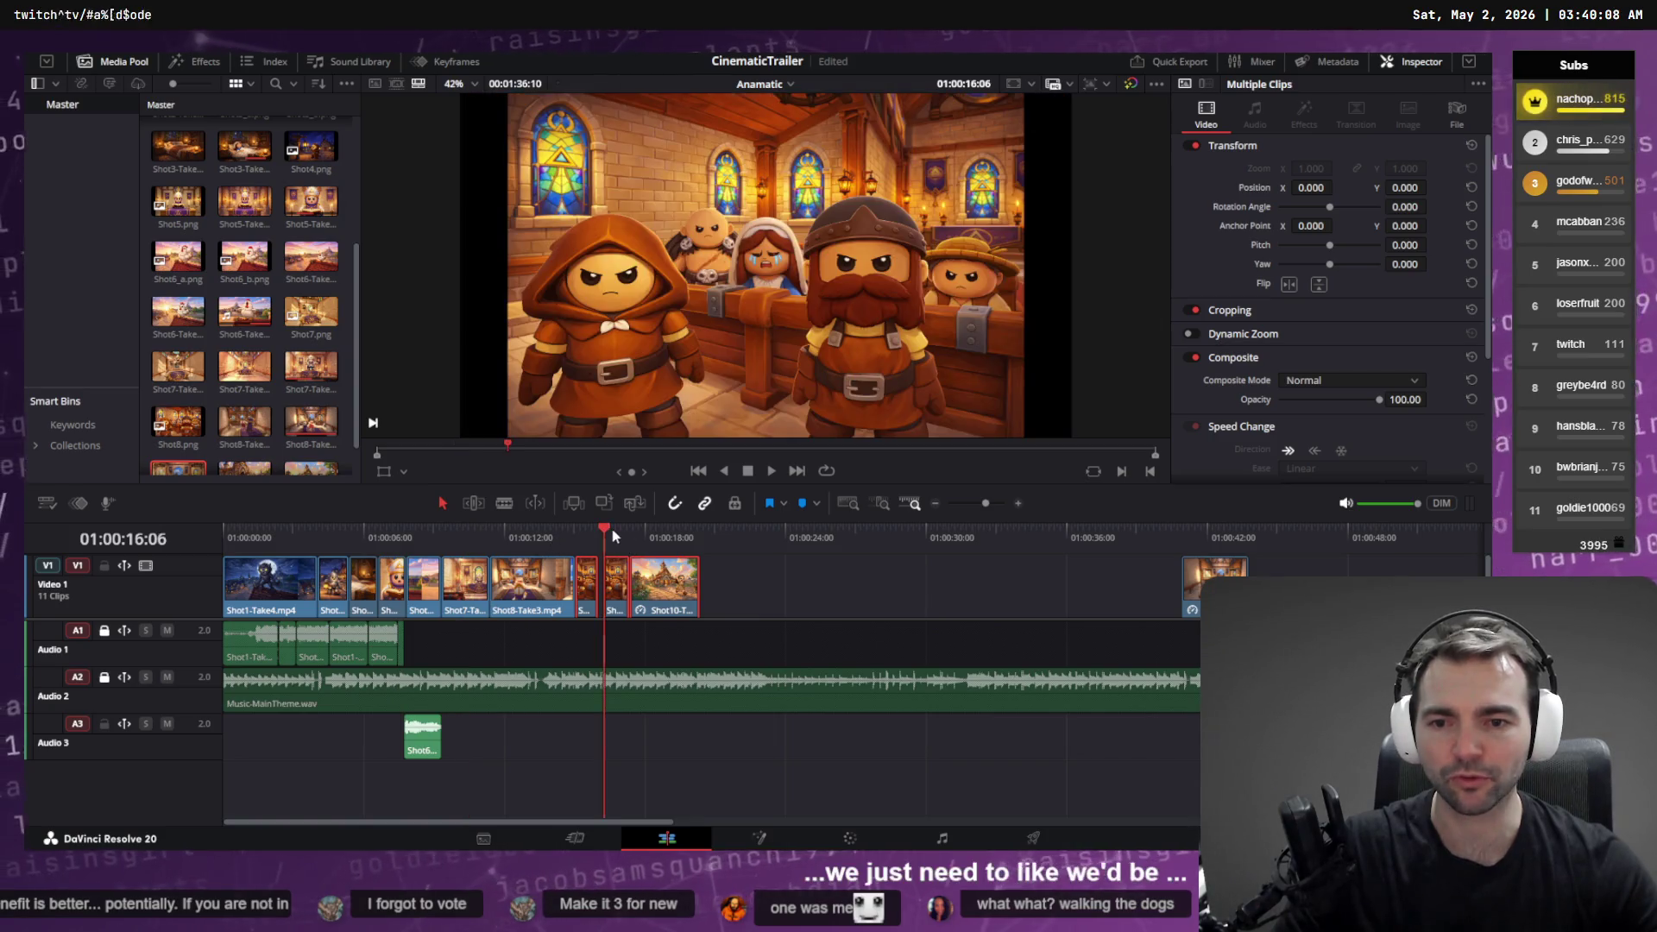
click(618, 529)
click(674, 532)
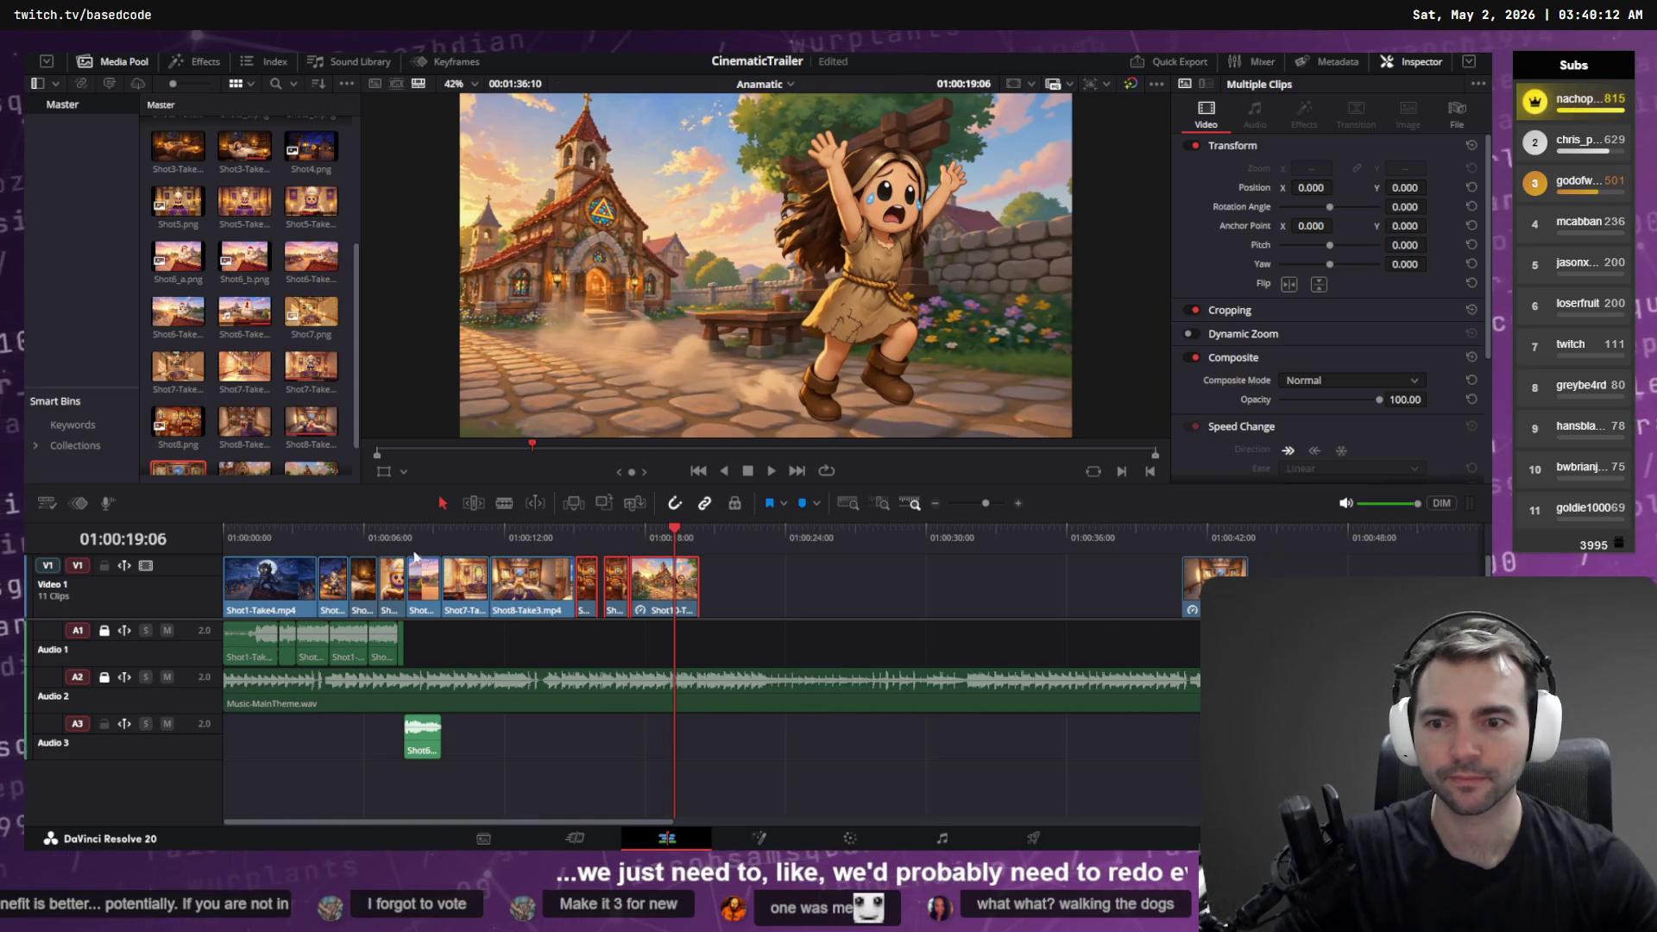
Step: Replay from the knight through girl in bed, bishop, chicken, chapel and dwarves to the fleeing girl
click(277, 535)
click(330, 531)
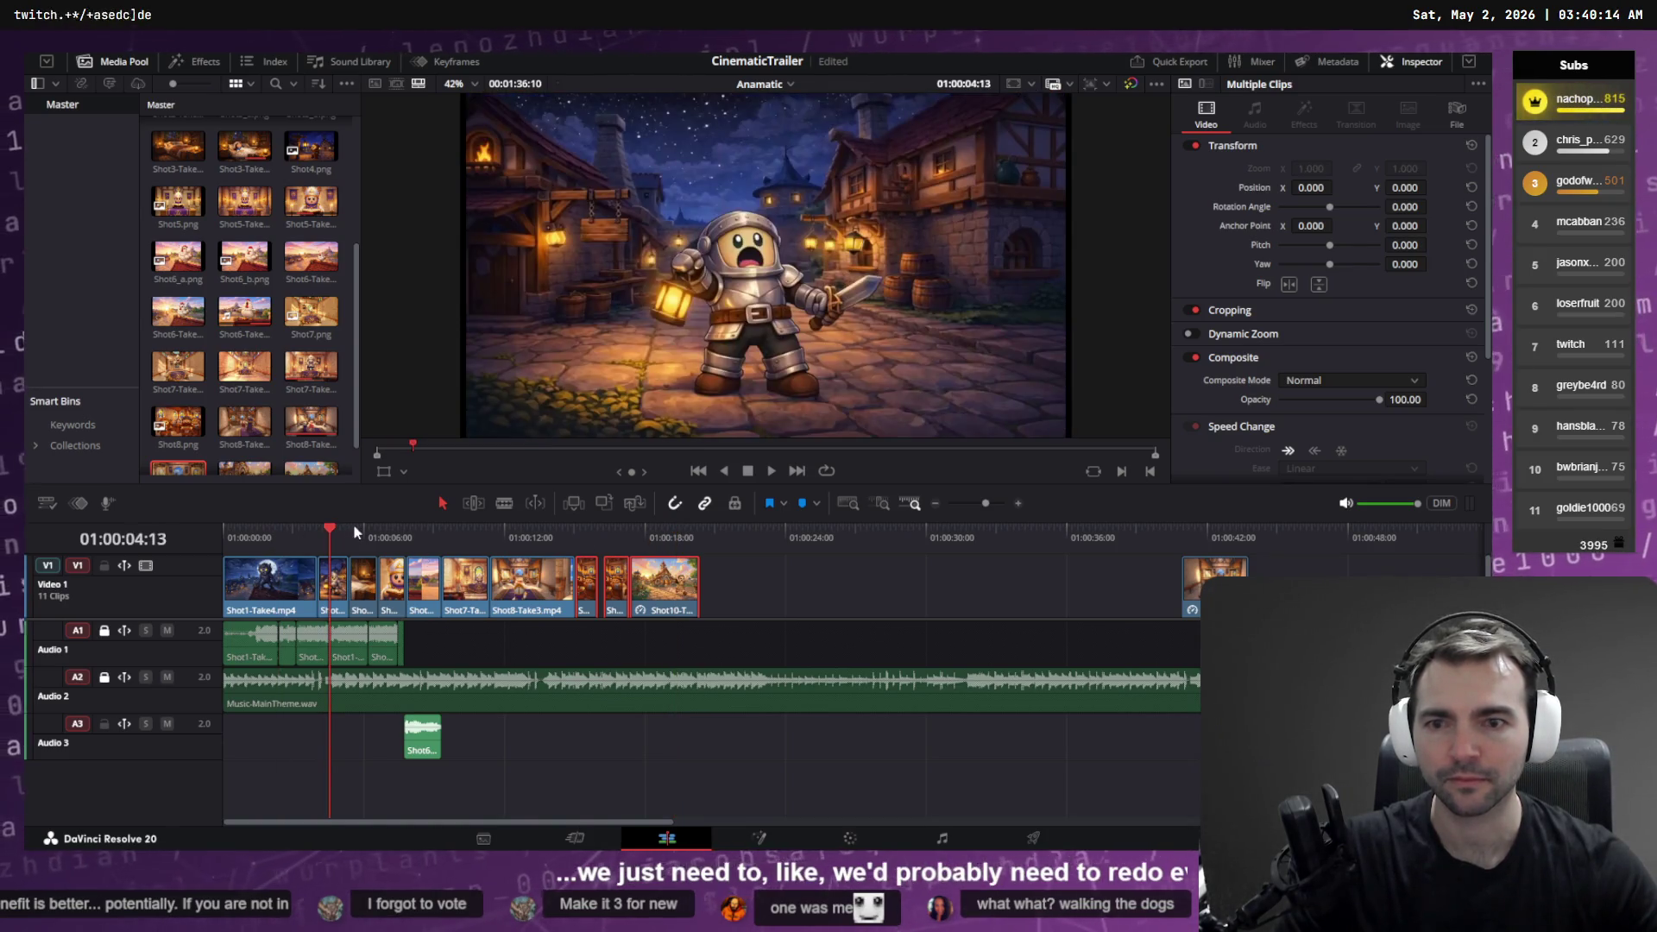
click(369, 531)
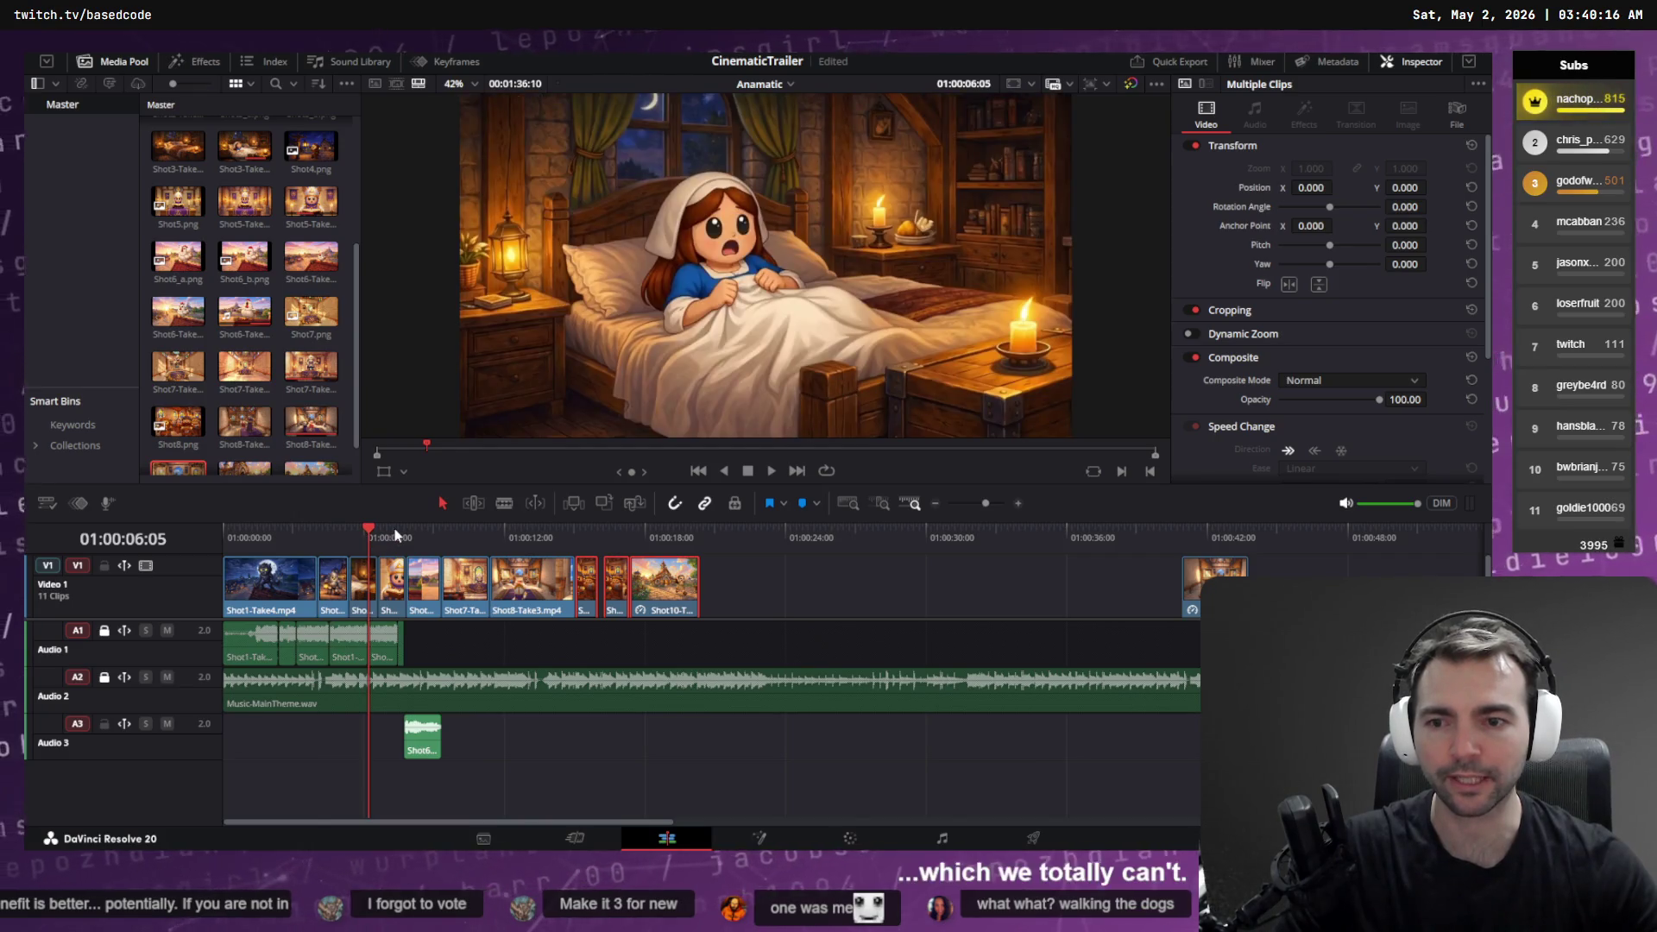
click(398, 531)
click(409, 526)
click(439, 528)
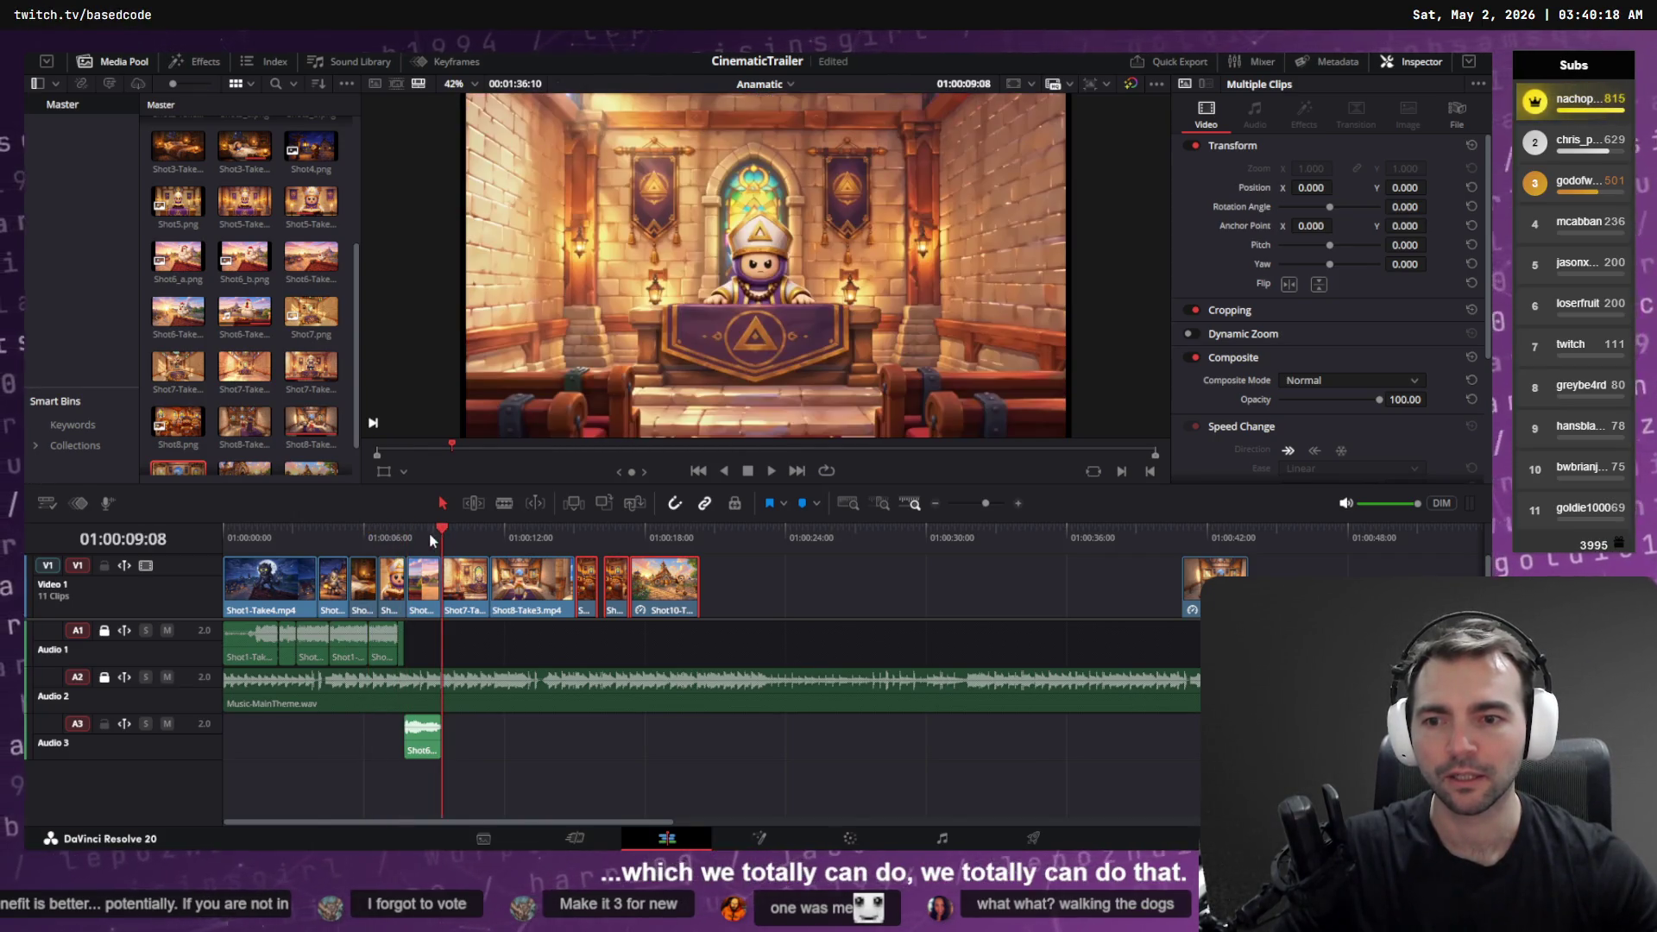
click(426, 532)
click(478, 530)
click(514, 530)
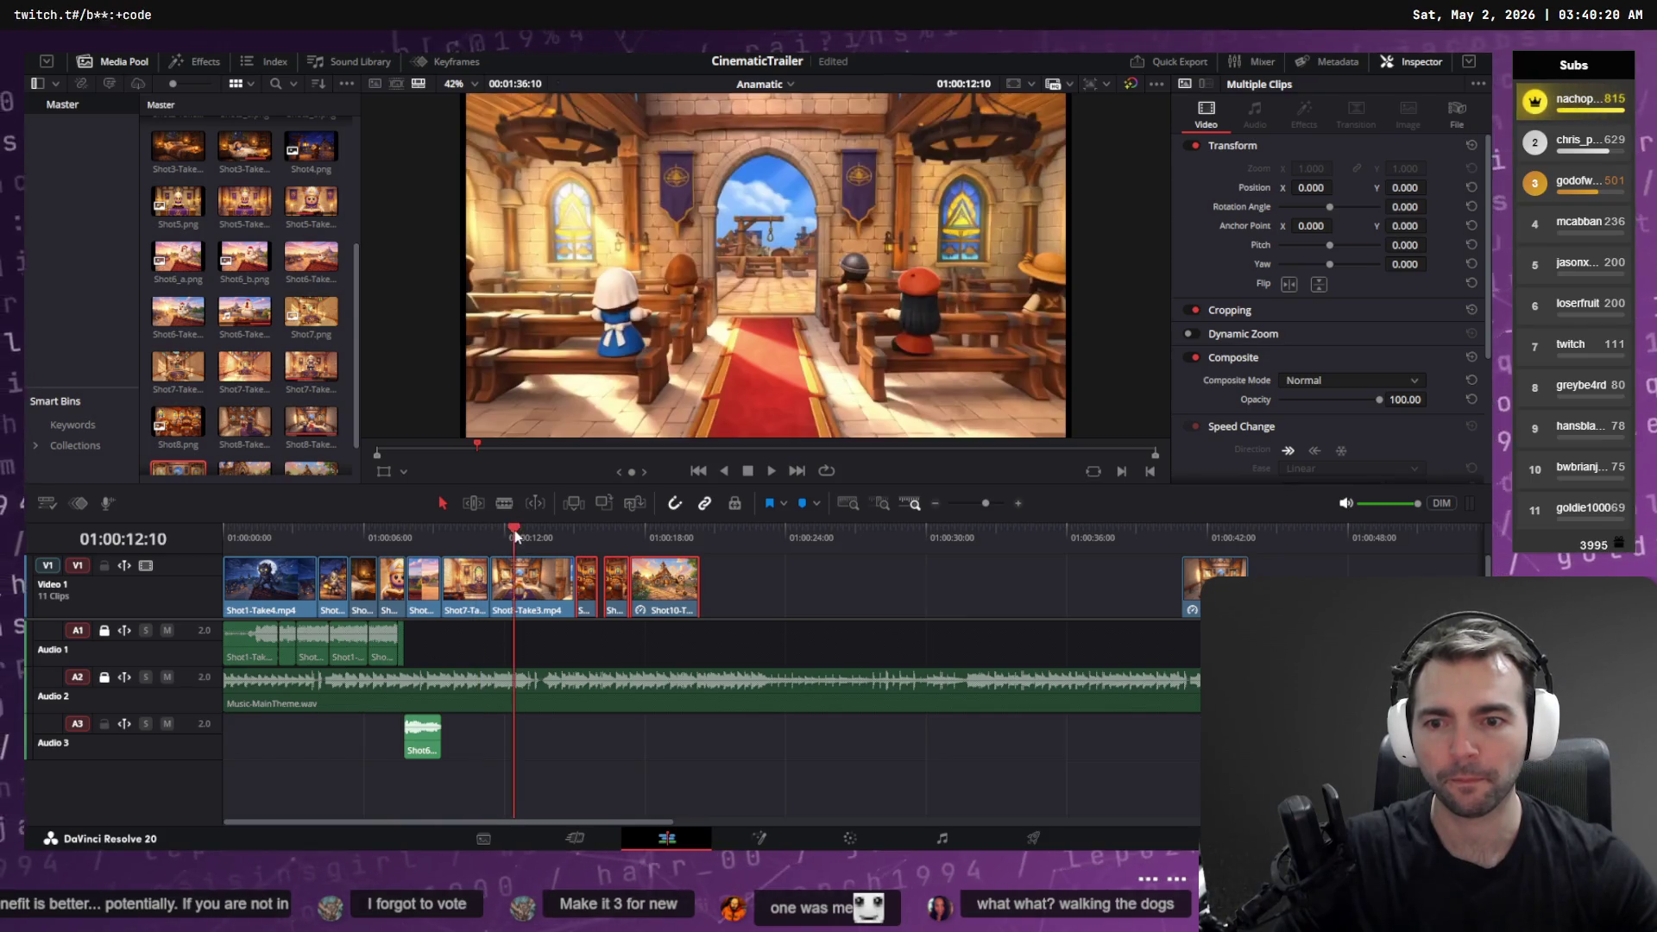
click(591, 533)
click(619, 532)
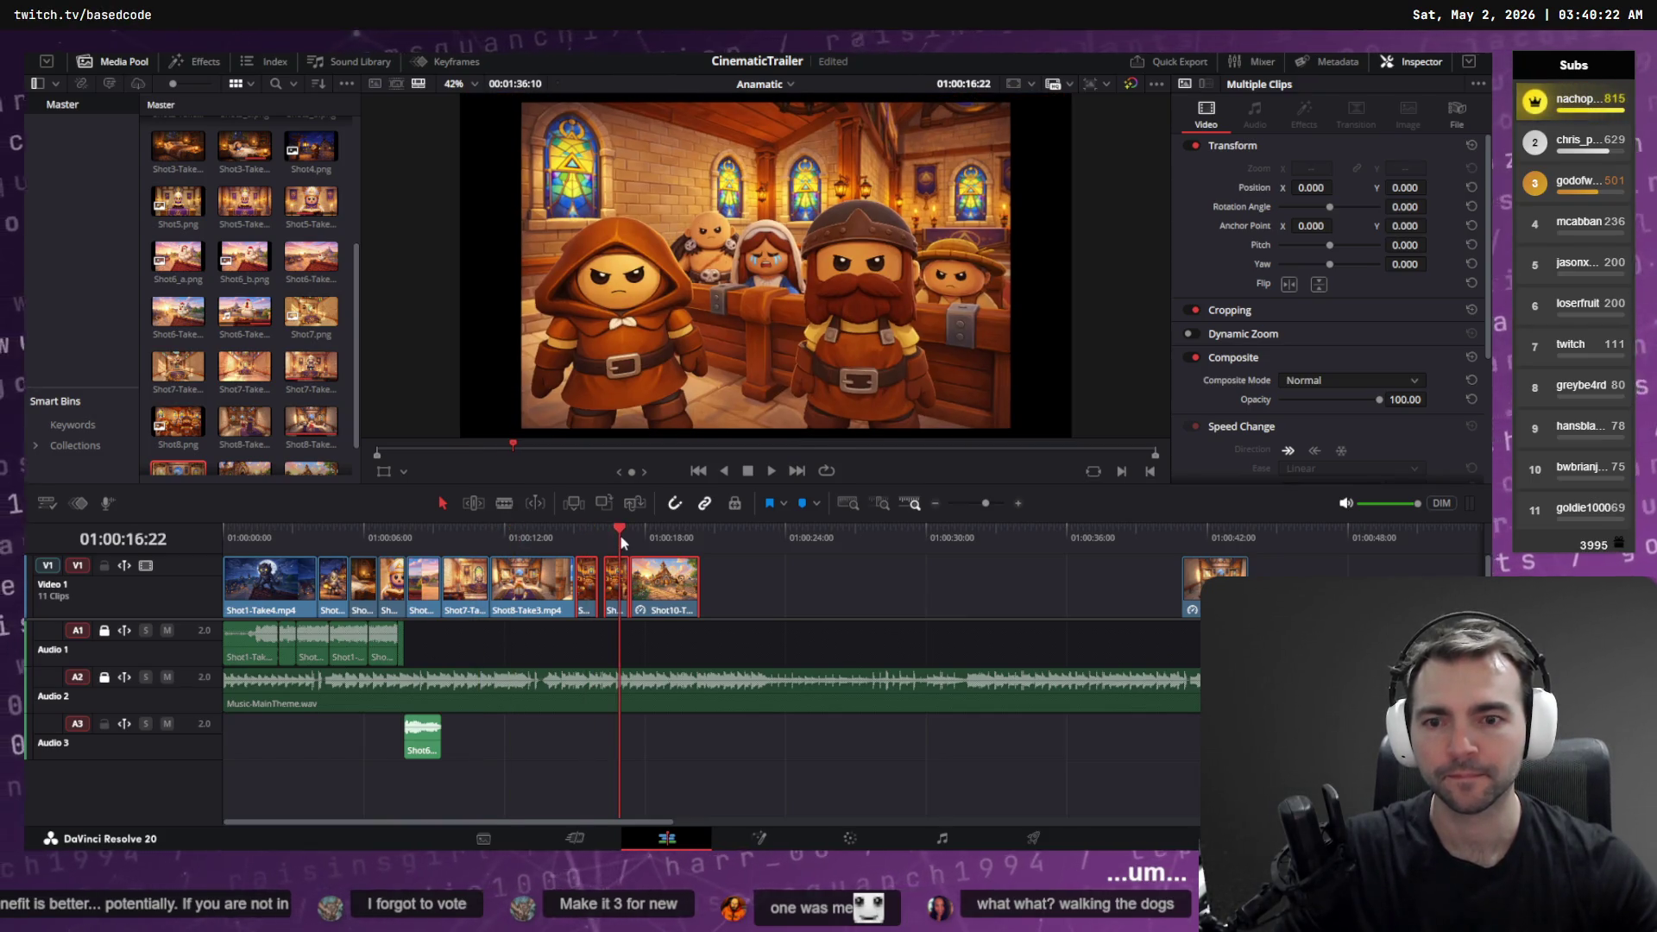
click(649, 535)
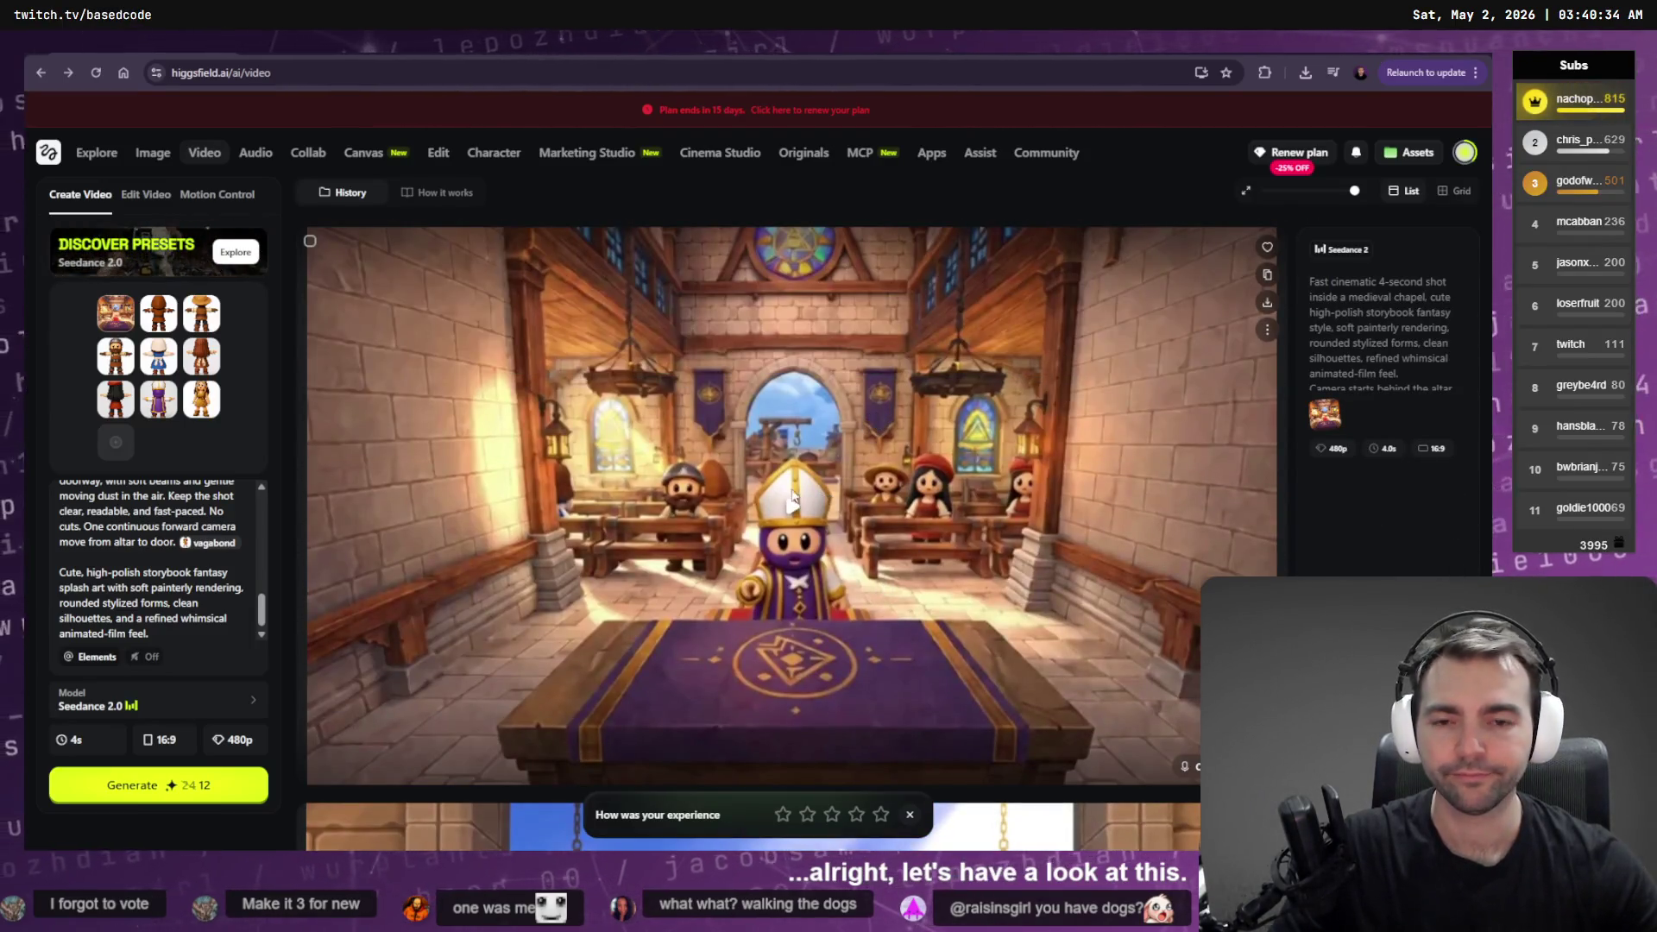
Step: Play the Higgsfield chapel video of the bishop and congregants, then return to the character canvas
click(832, 562)
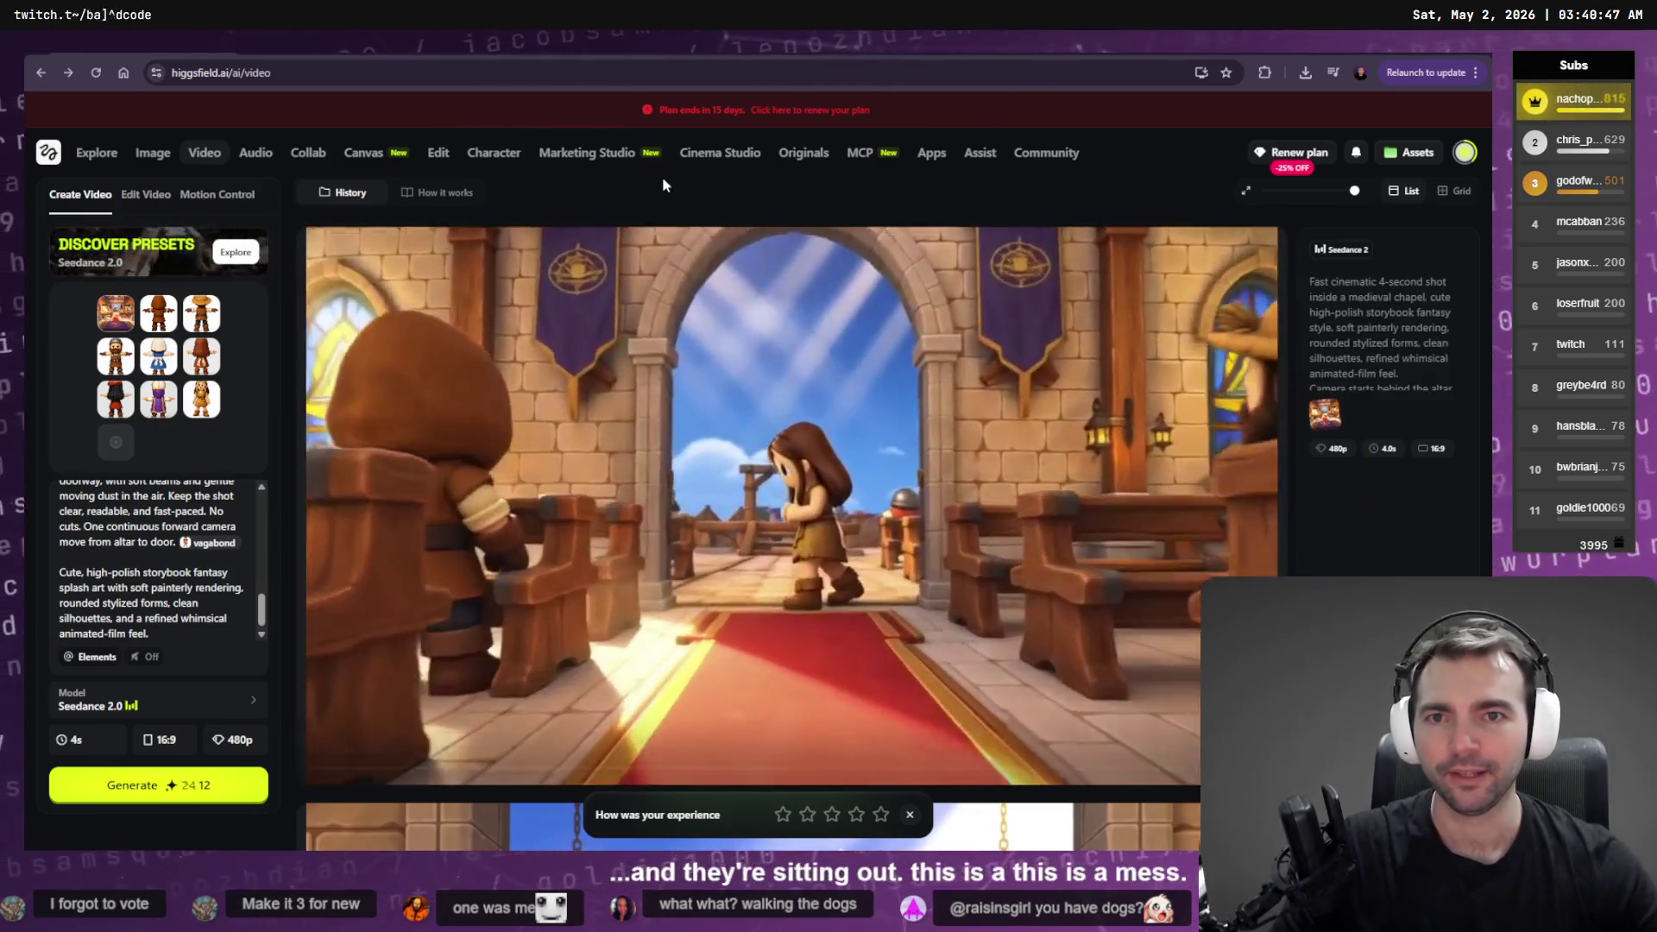
drag(661, 176, 643, 186)
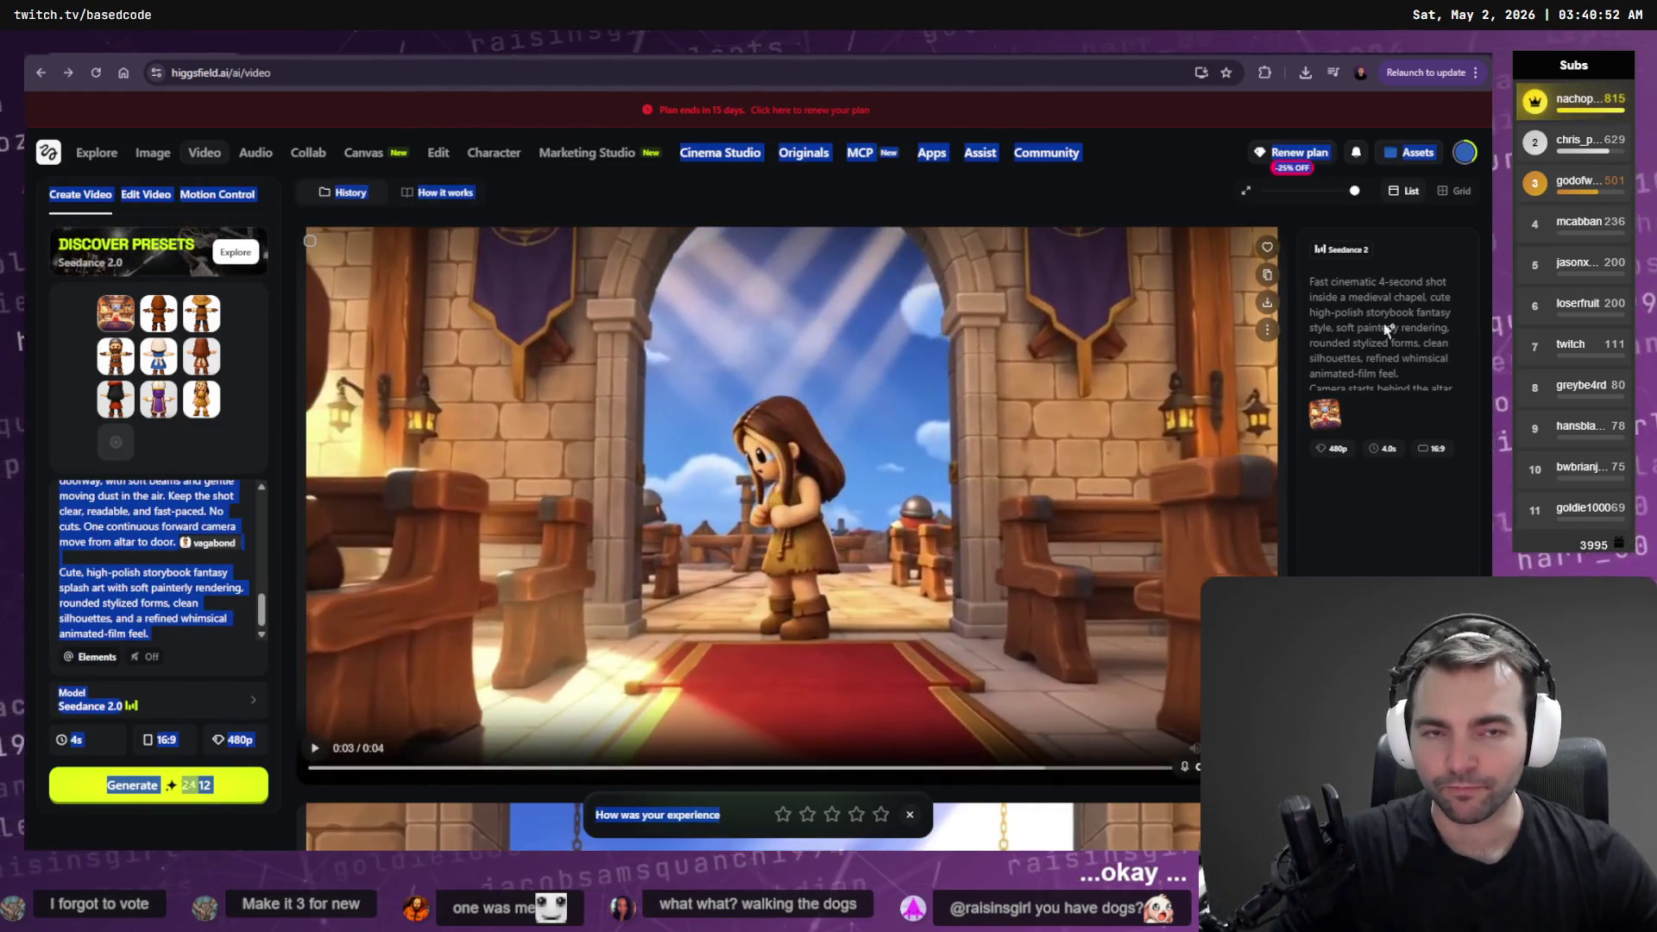
key(alt+Tab)
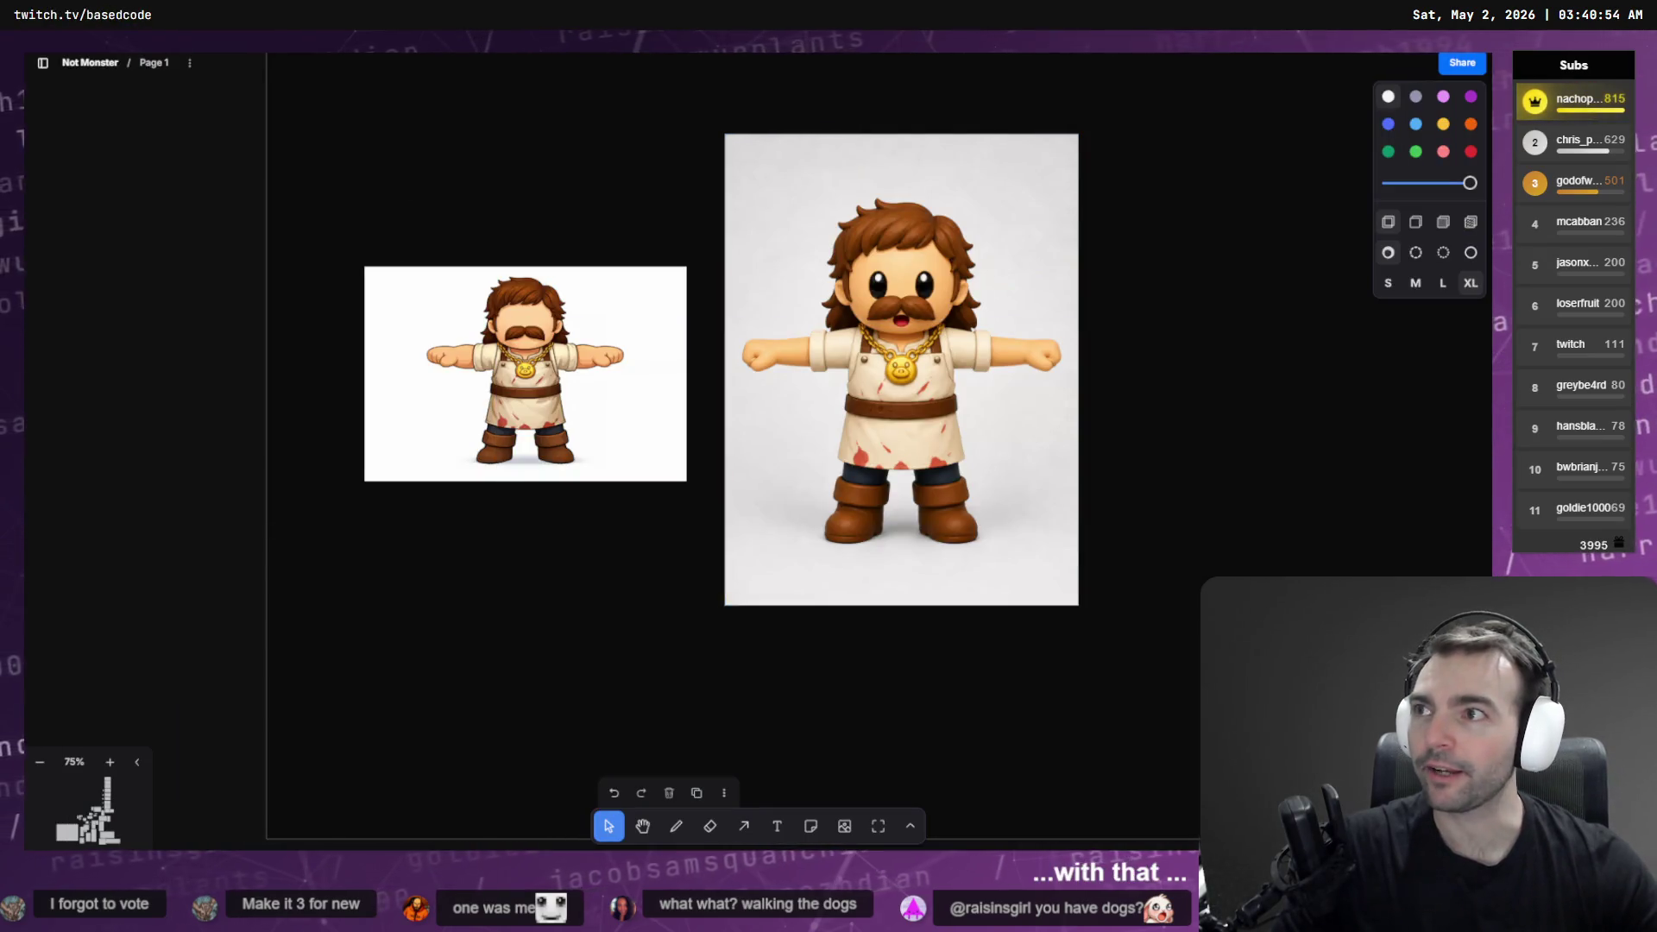
Step: In a new browser window, load twitch.tv and open the followed streamer's live channel
key(ctrl+n)
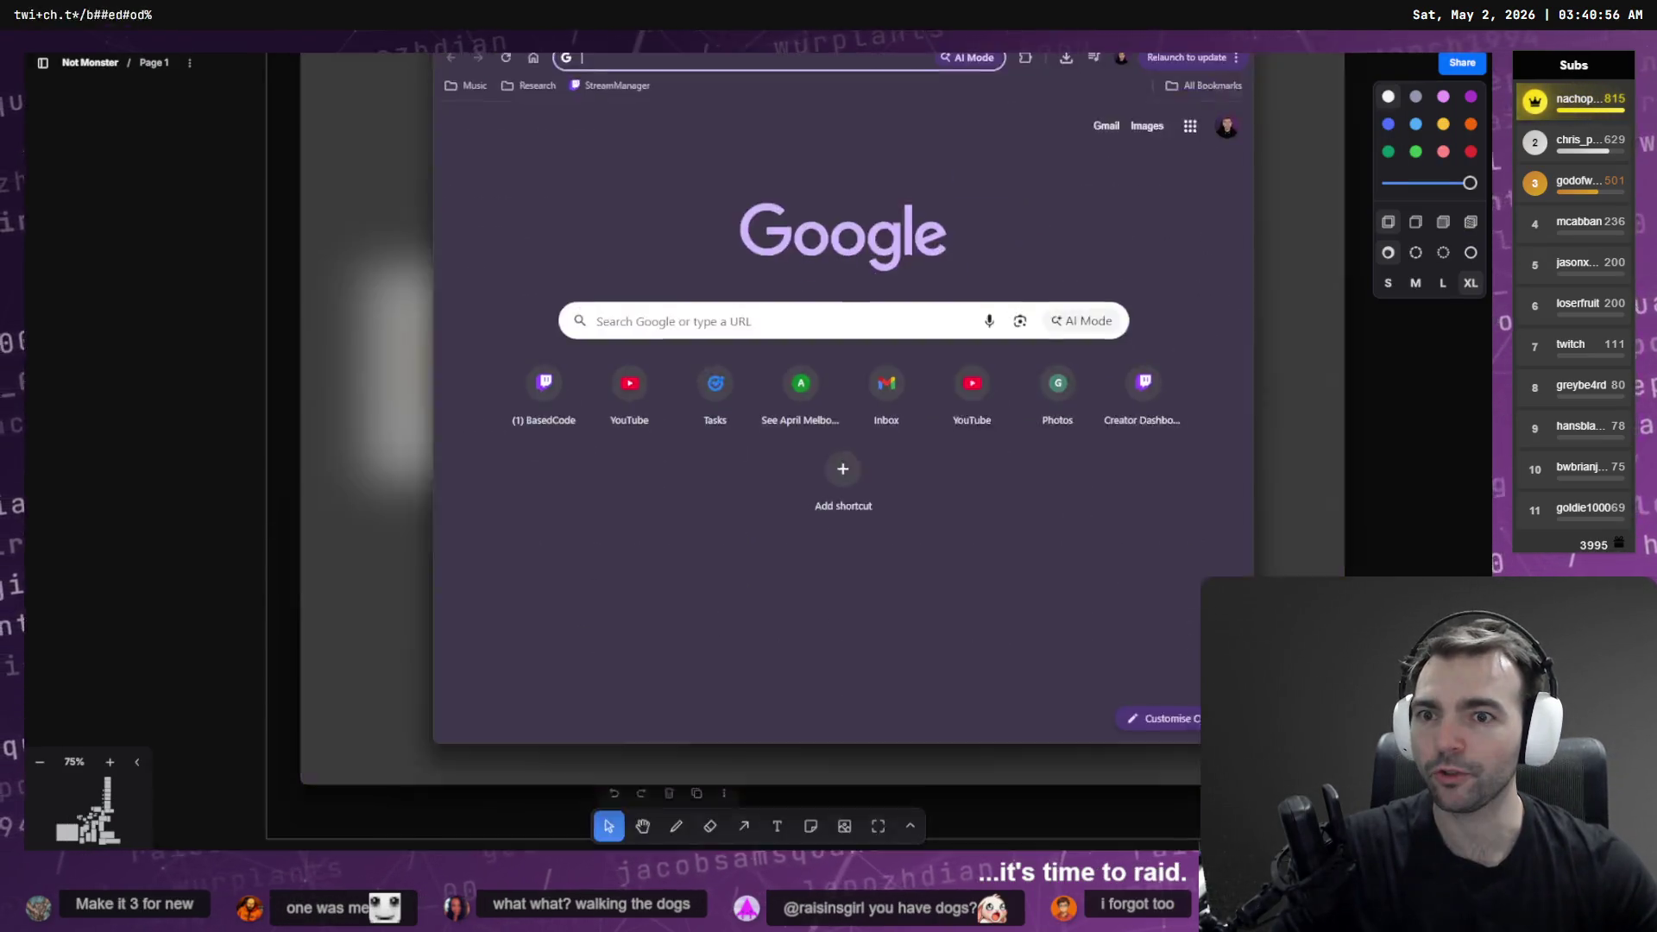
text(ti)
key(BackSpace)
key(BackSpace)
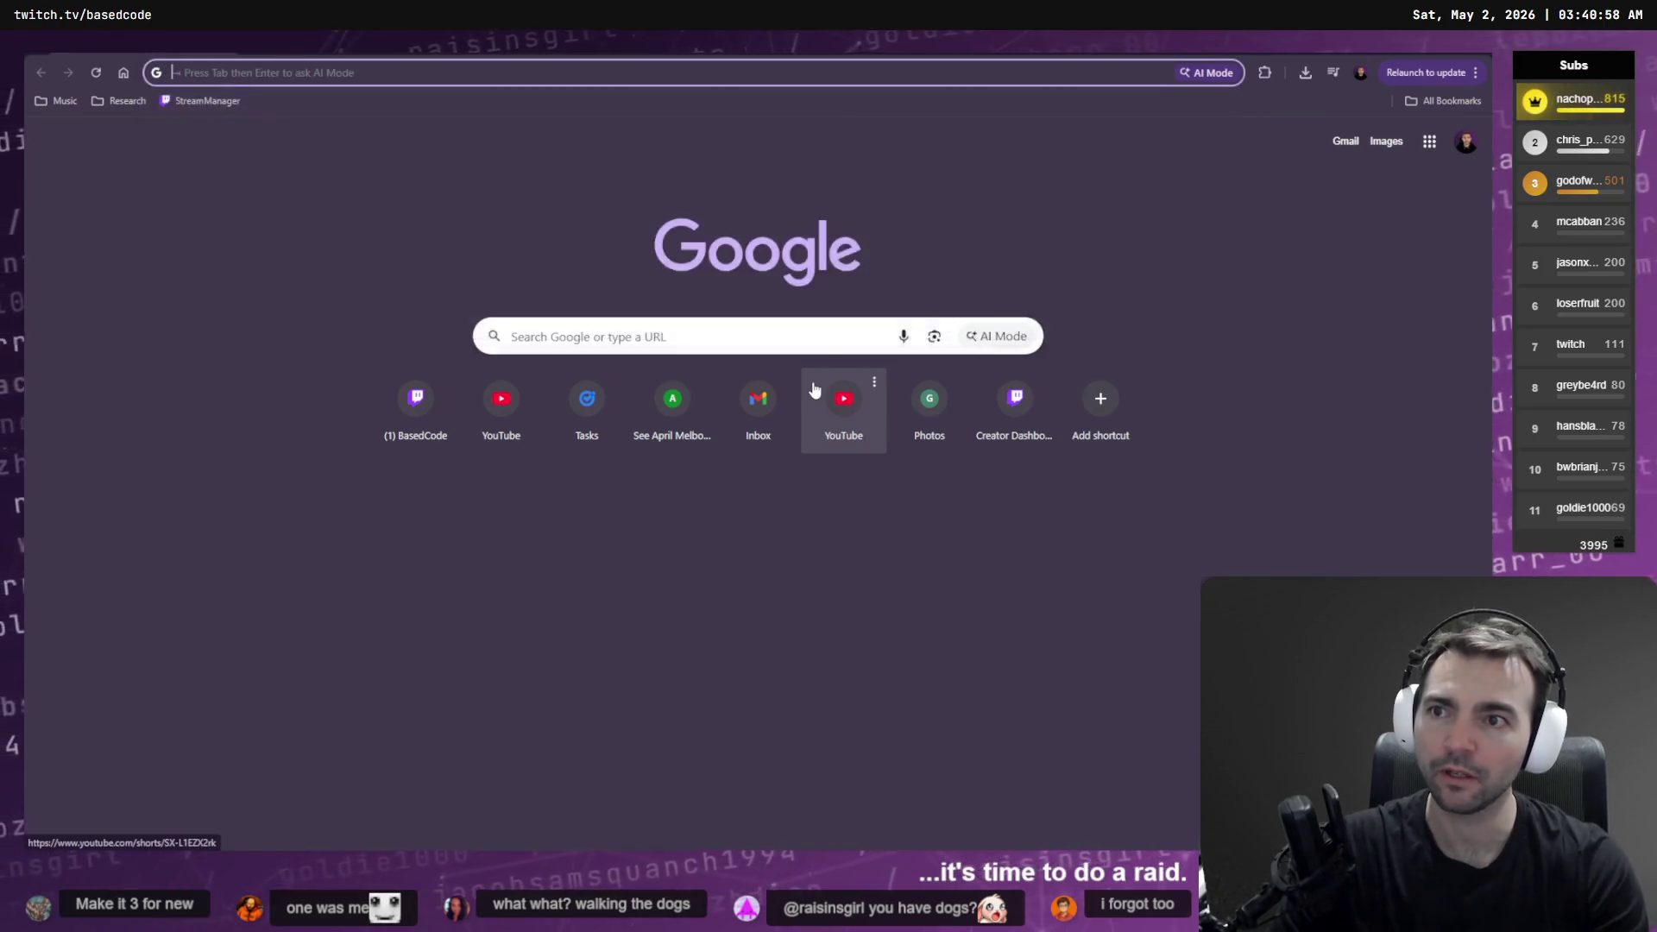
text(twitch.tv)
key(Return)
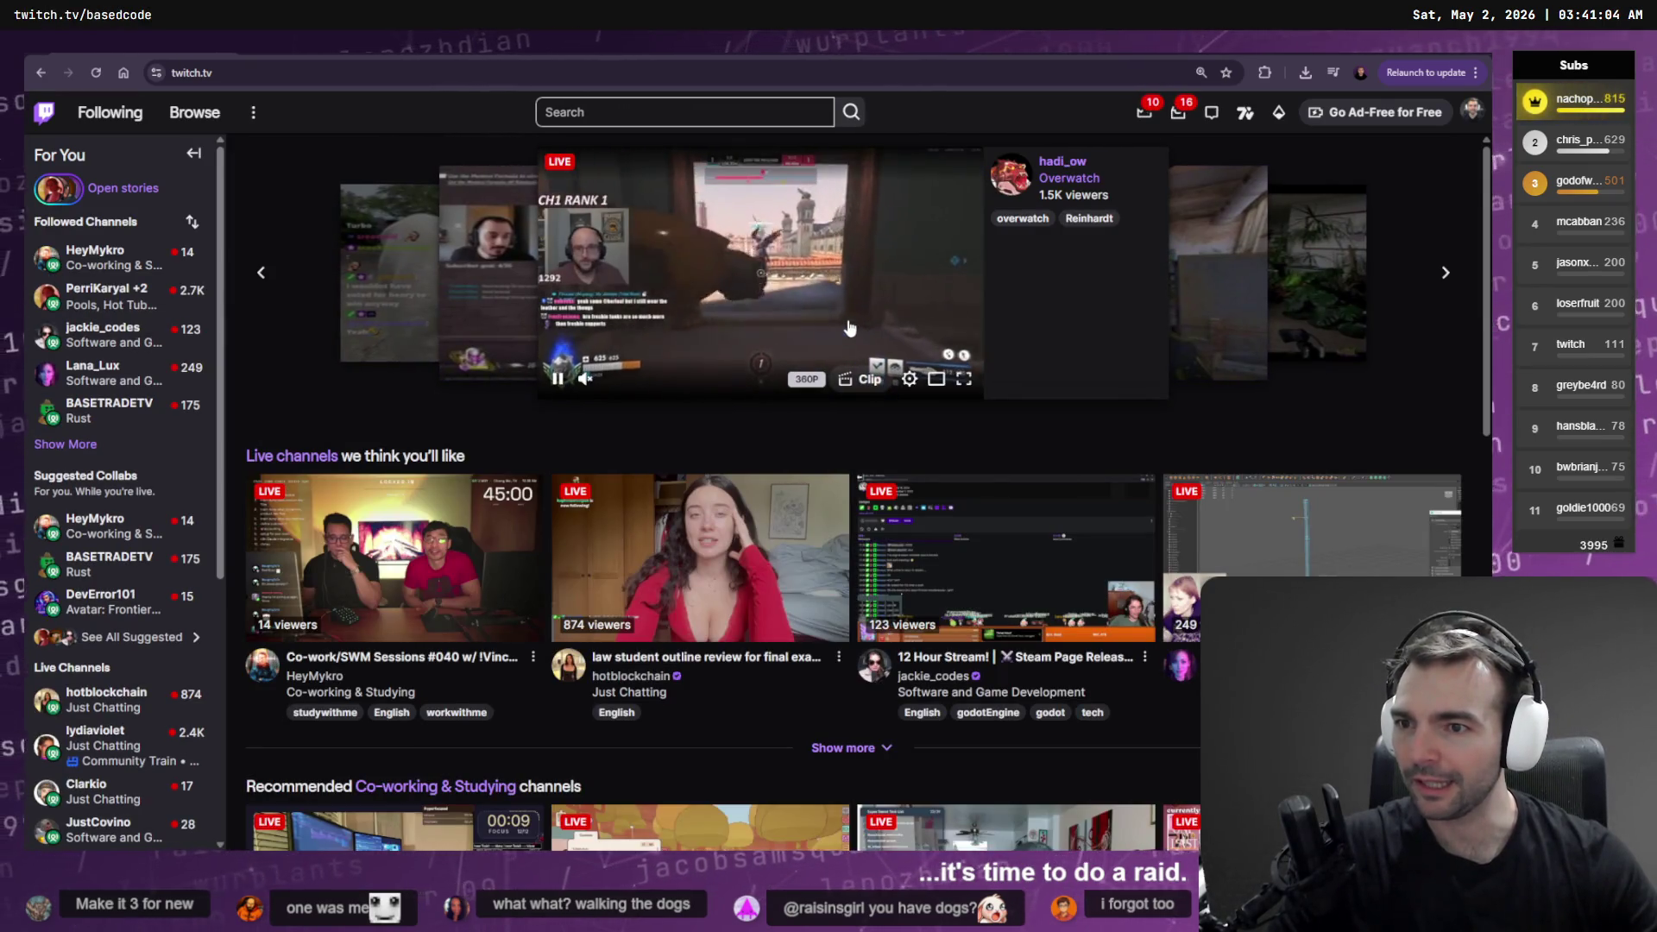
click(90, 443)
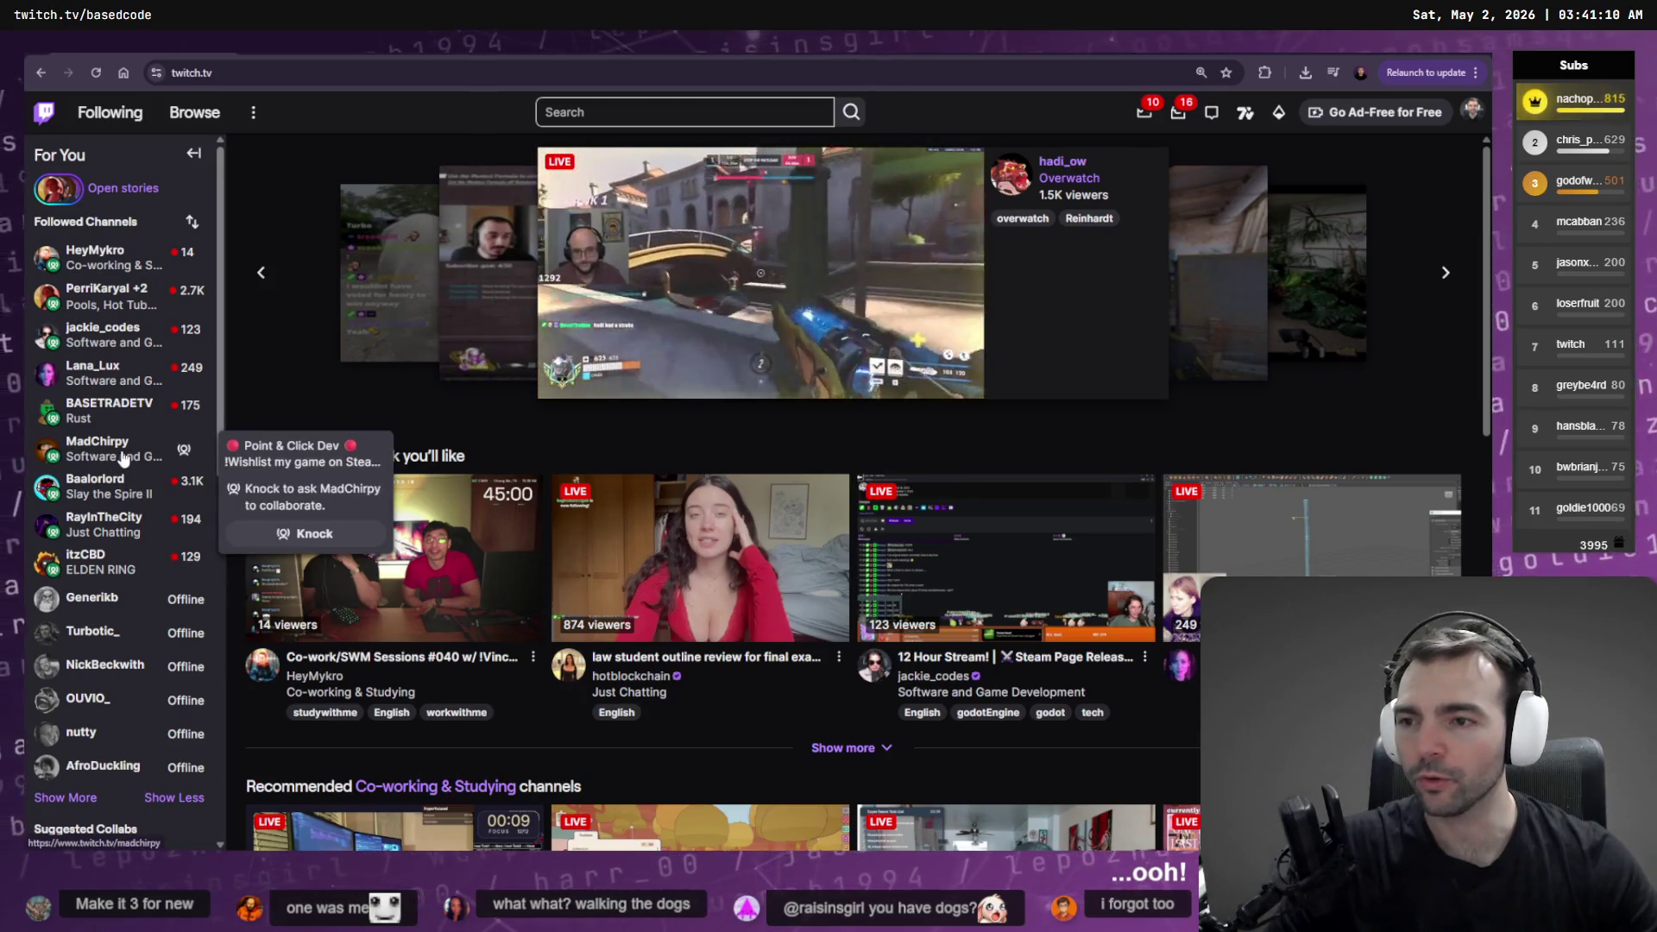
click(95, 443)
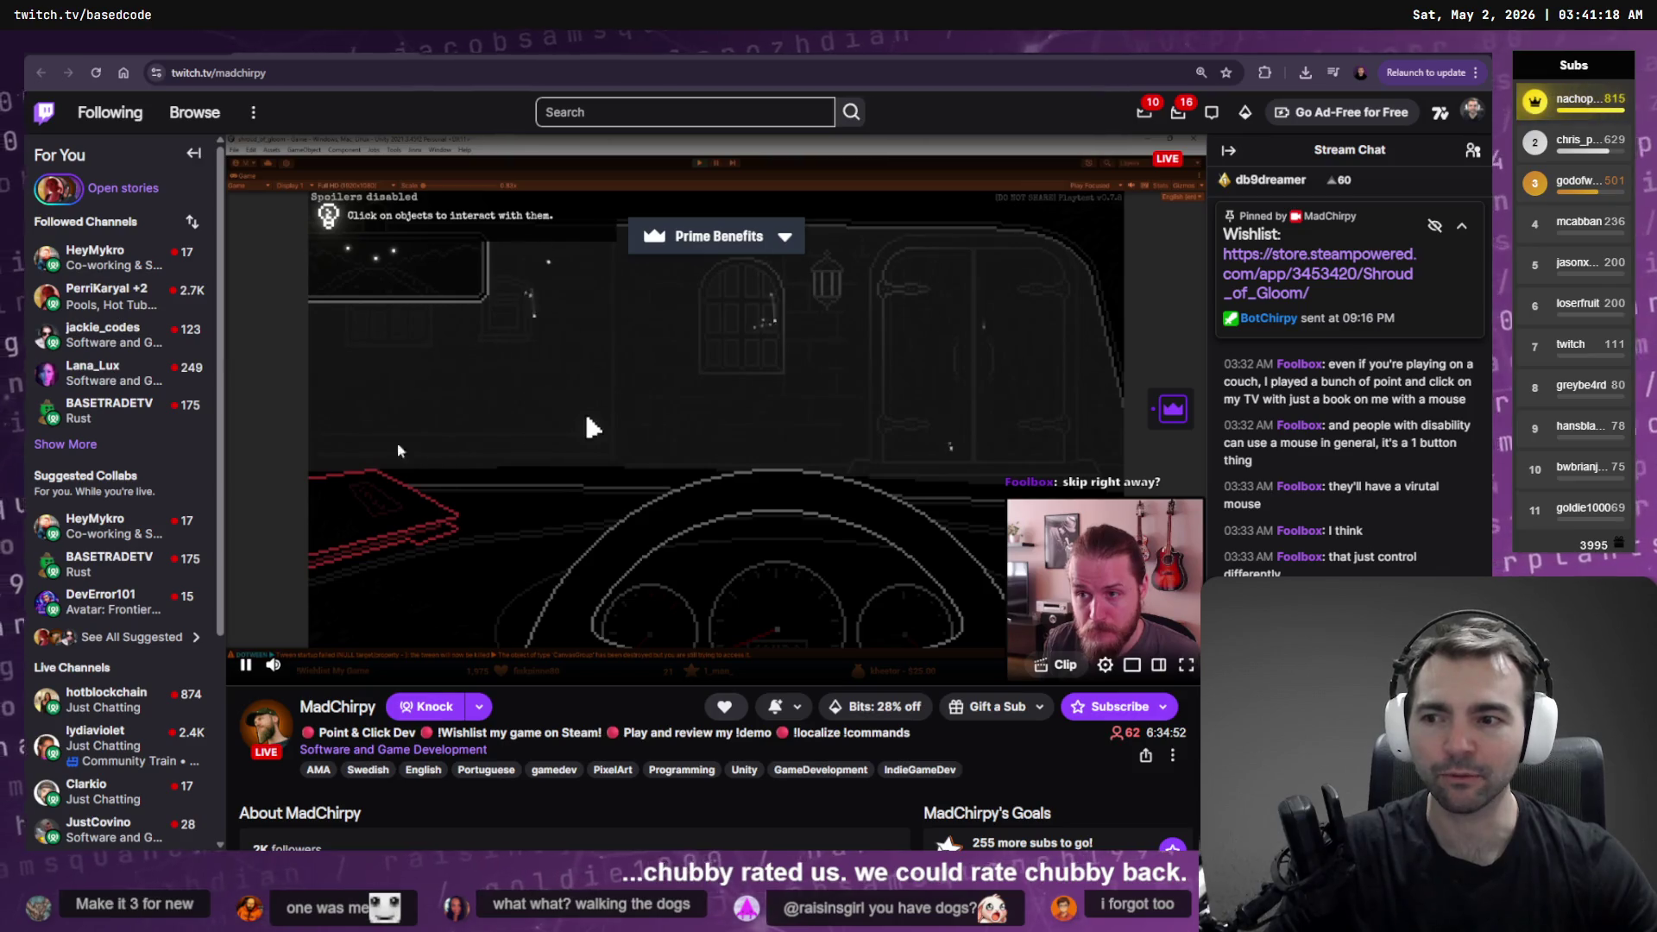
Step: Expand Followed Channels, check the channel name in the address bar, and watch the stream full screen
click(65, 443)
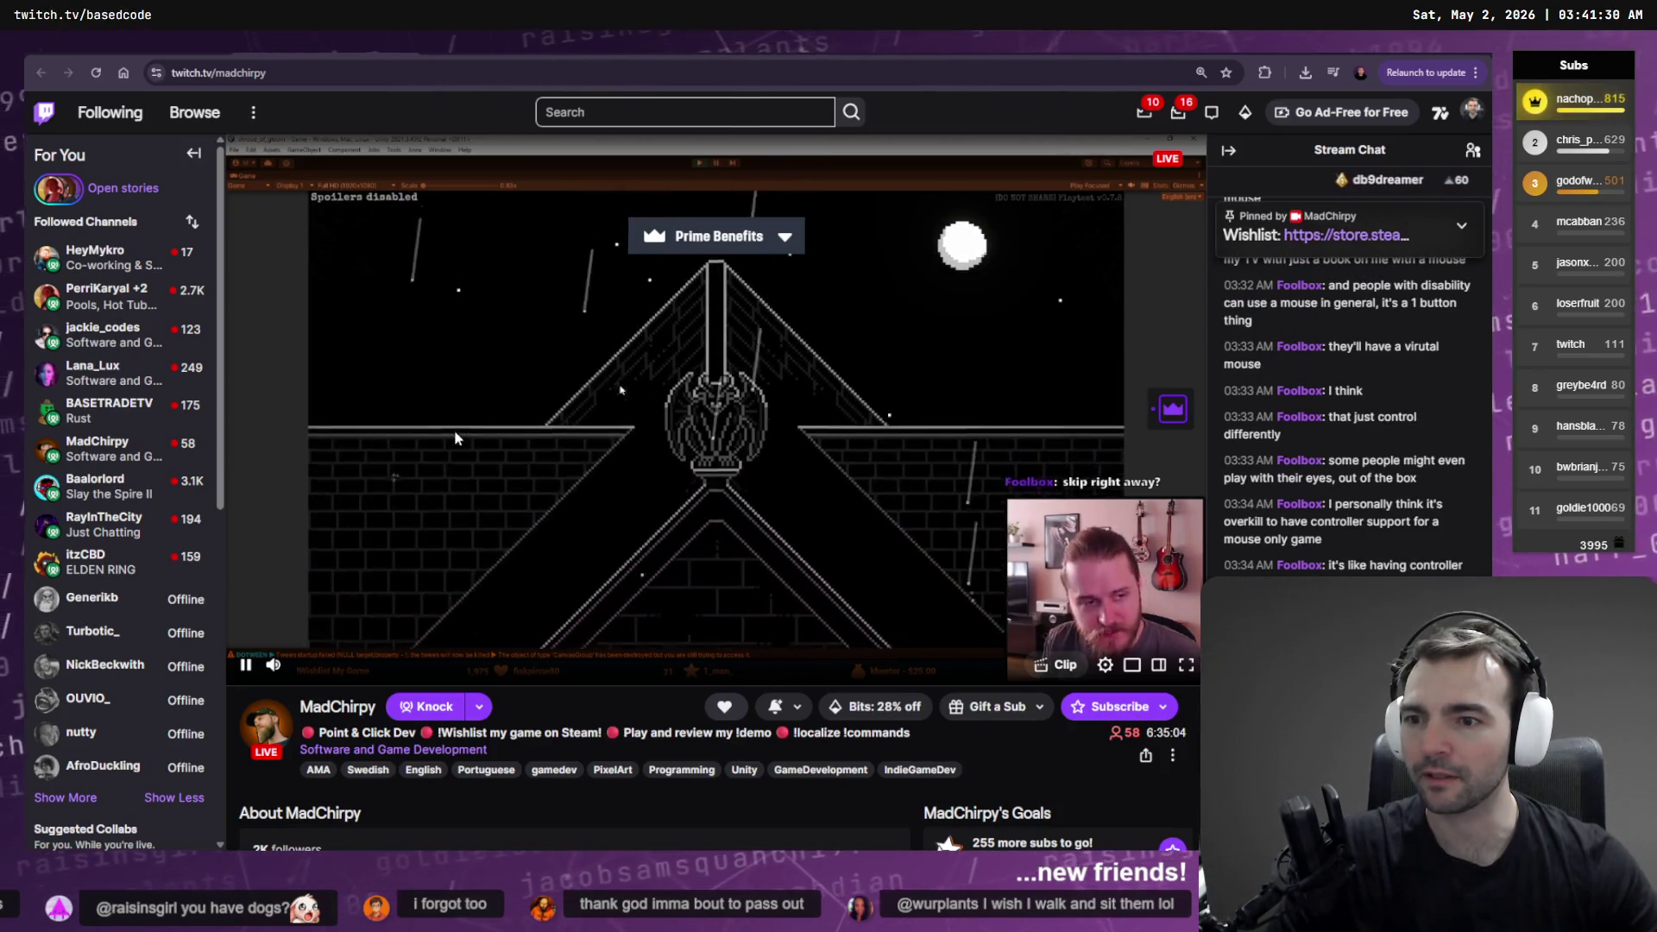
double_click(245, 72)
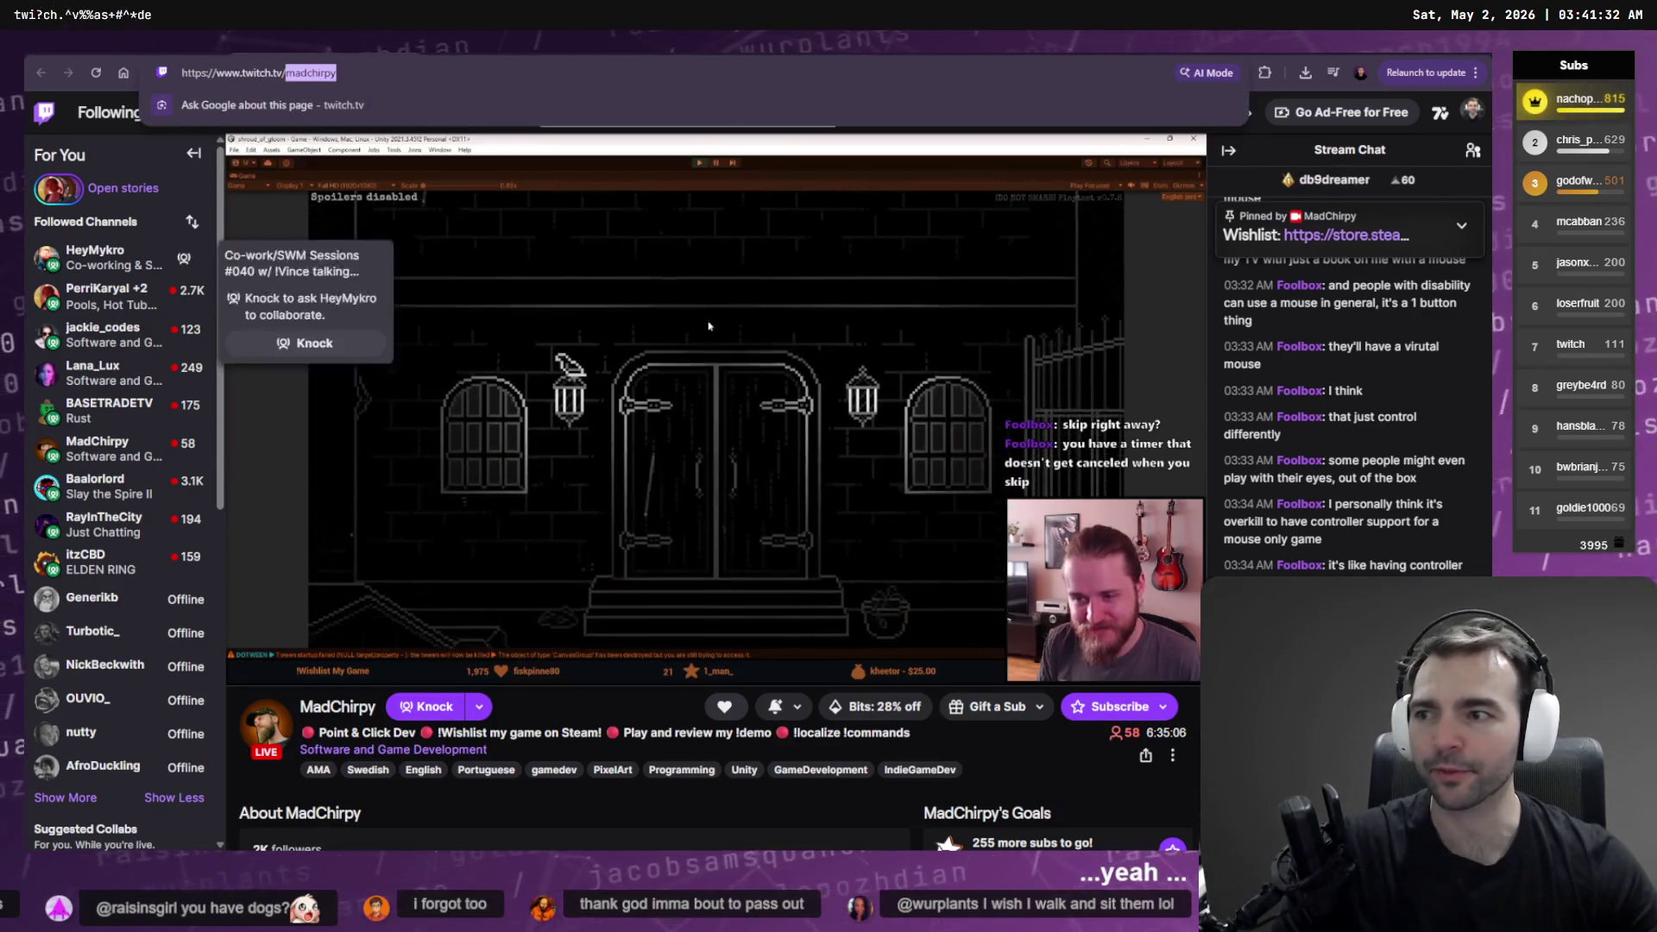
click(554, 448)
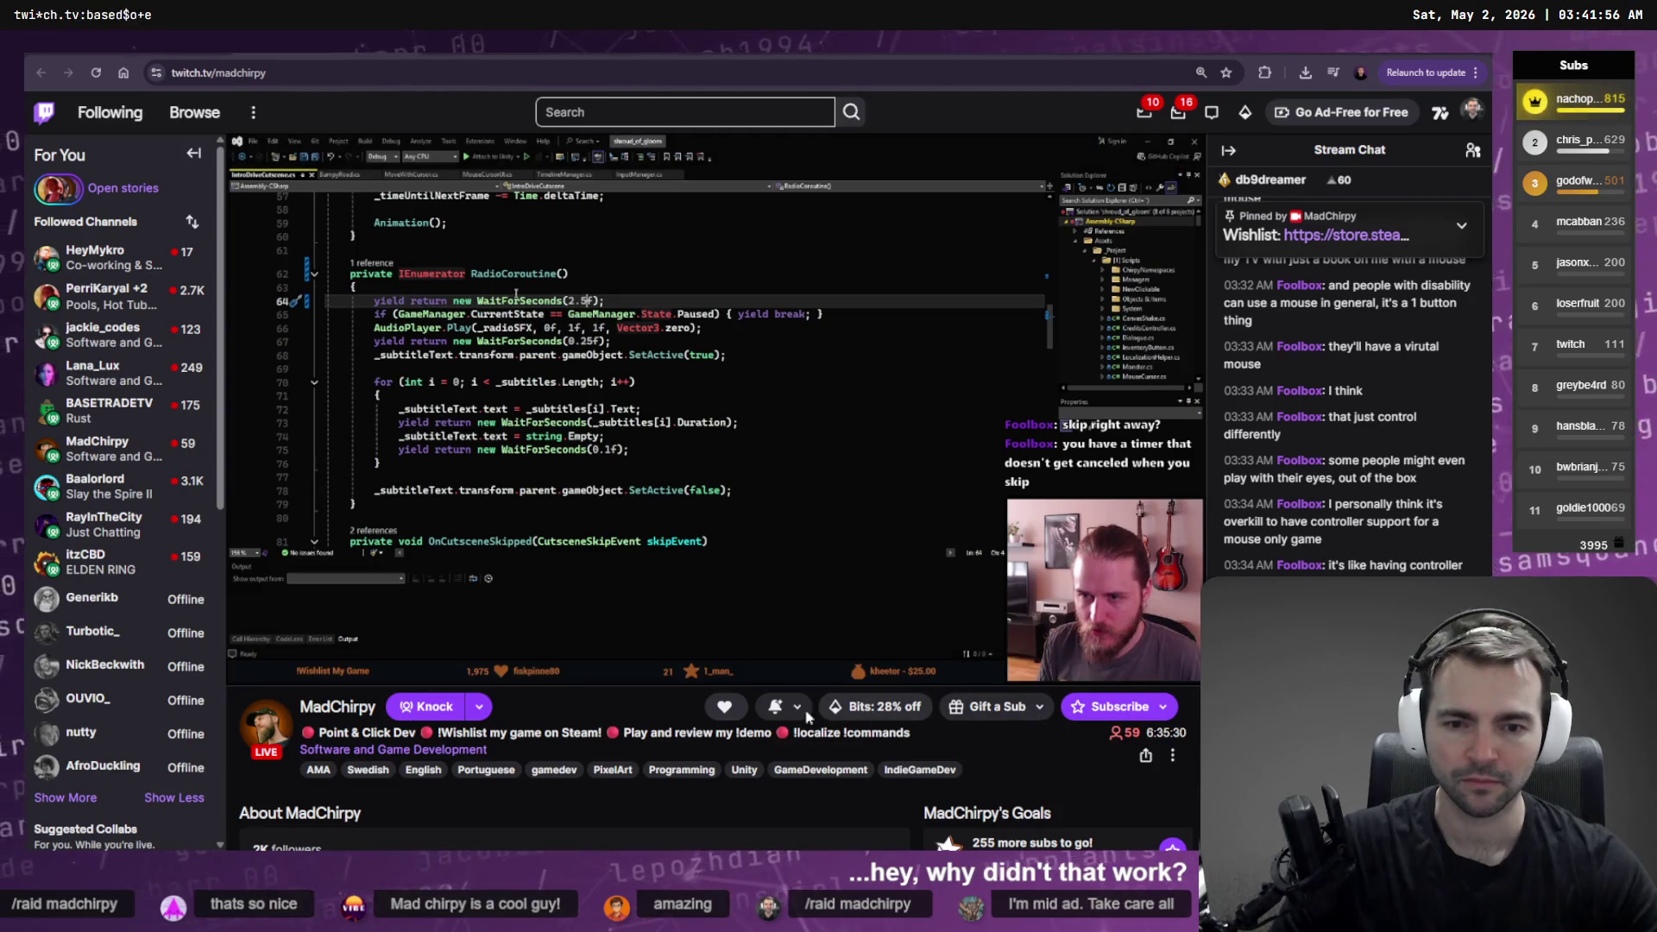
click(1184, 665)
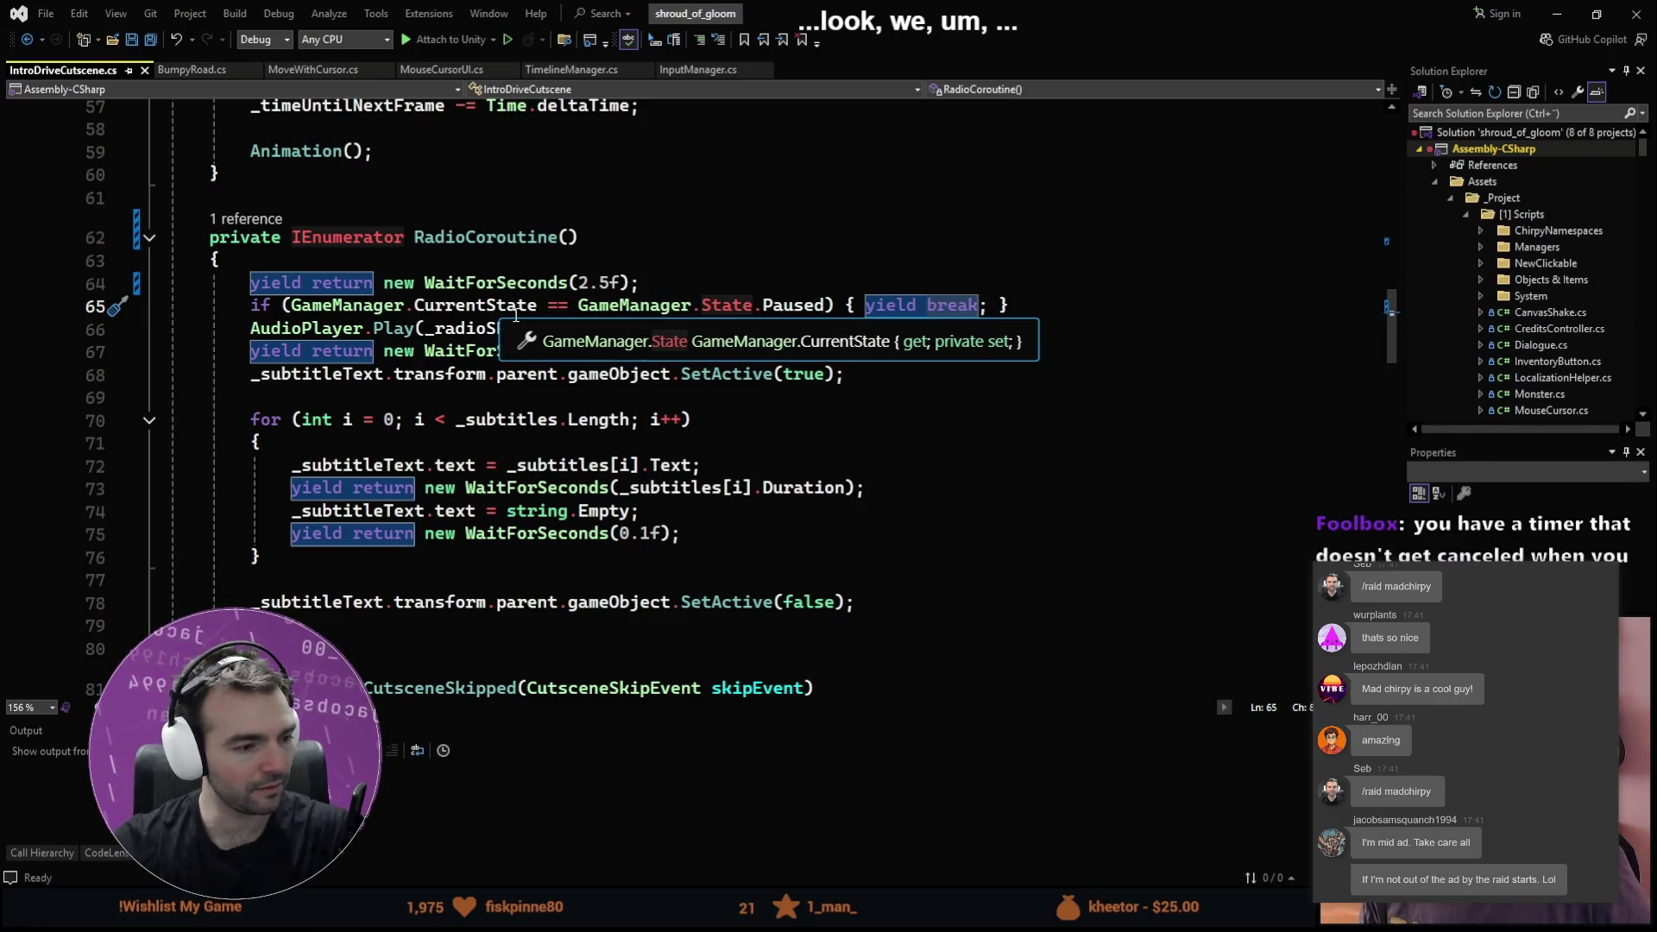
Step: In Shroud of Gloom, delete the Slot 2 save, start a new game there, then pause and Save & Quit
key(alt+Tab)
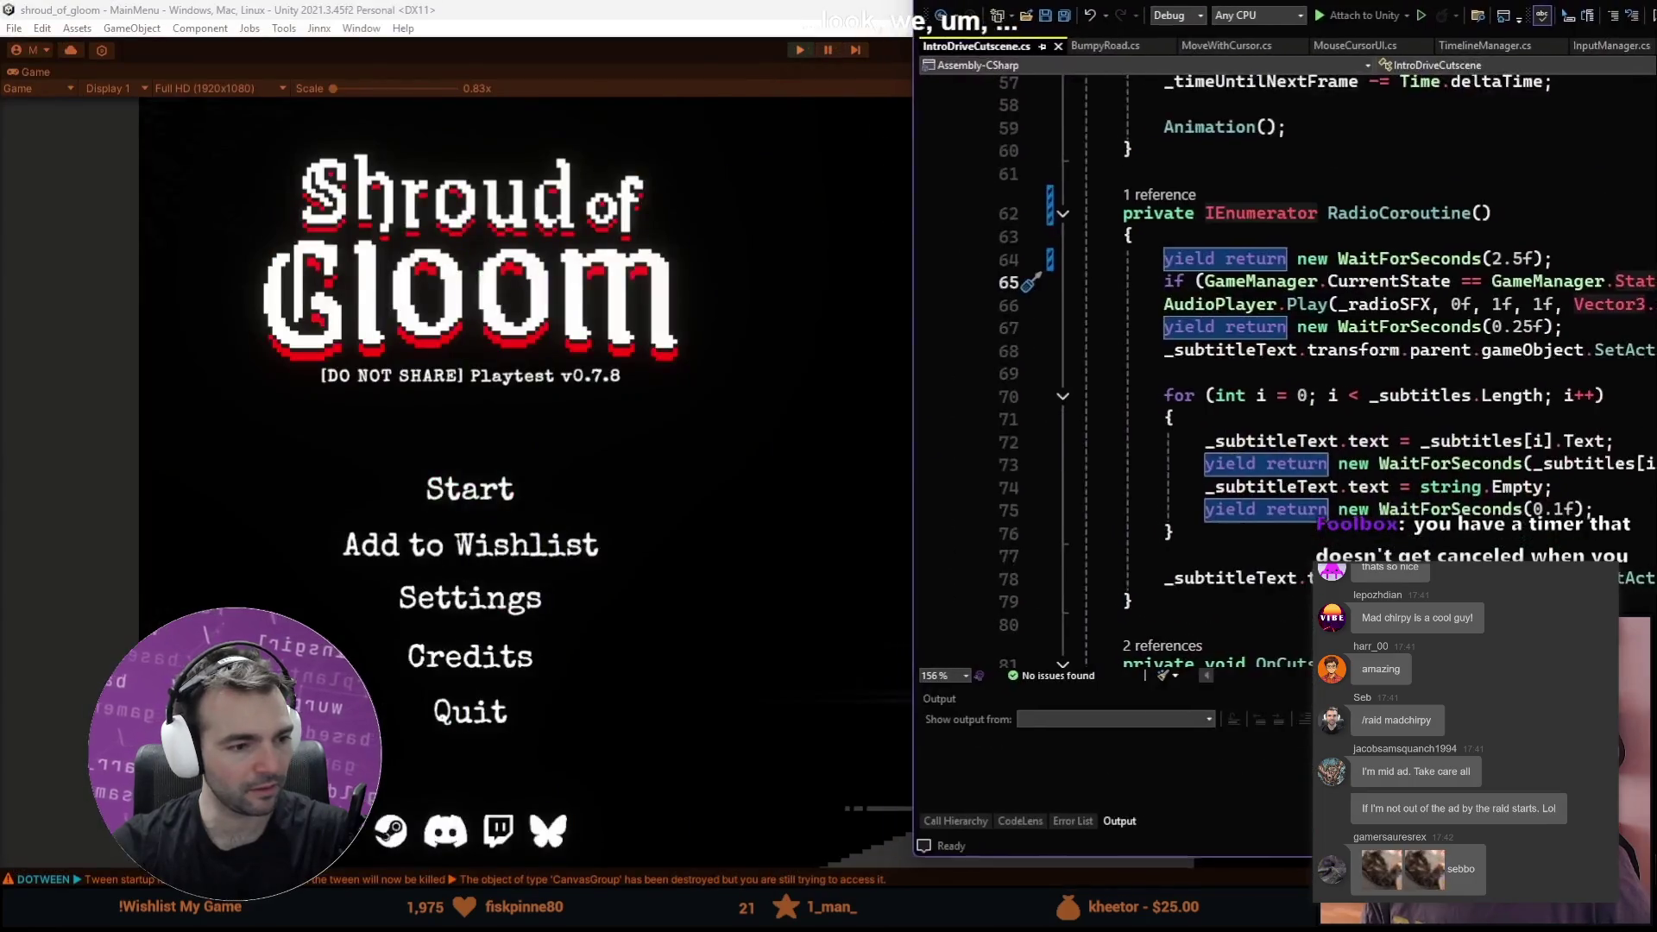
click(459, 488)
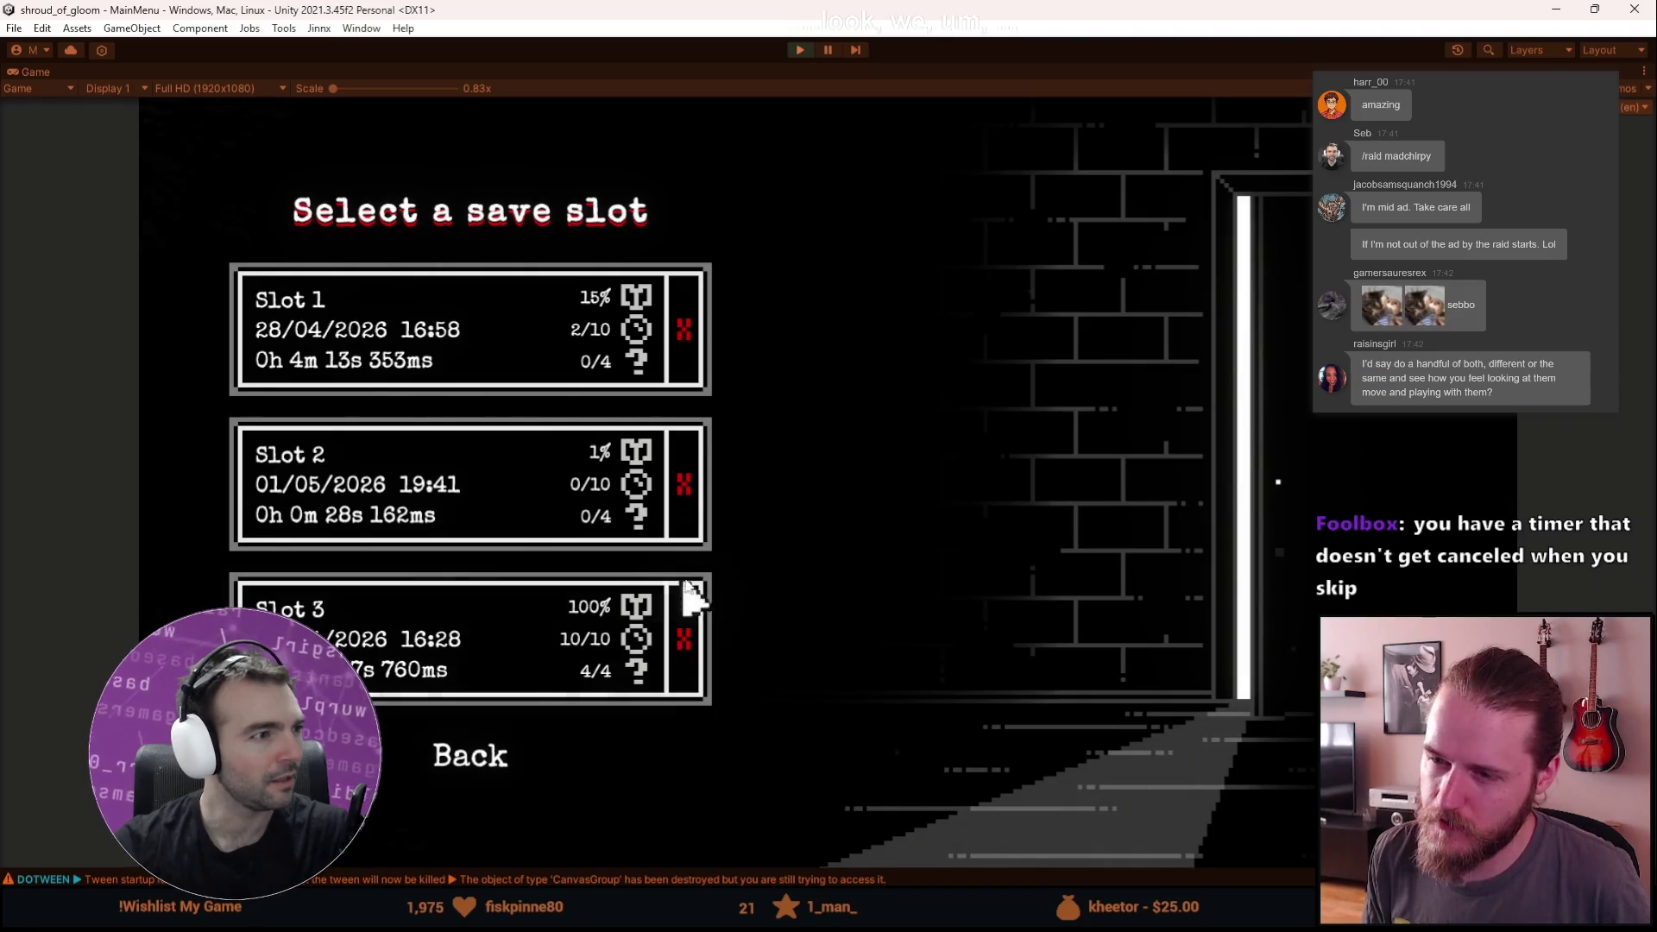
click(688, 509)
click(855, 511)
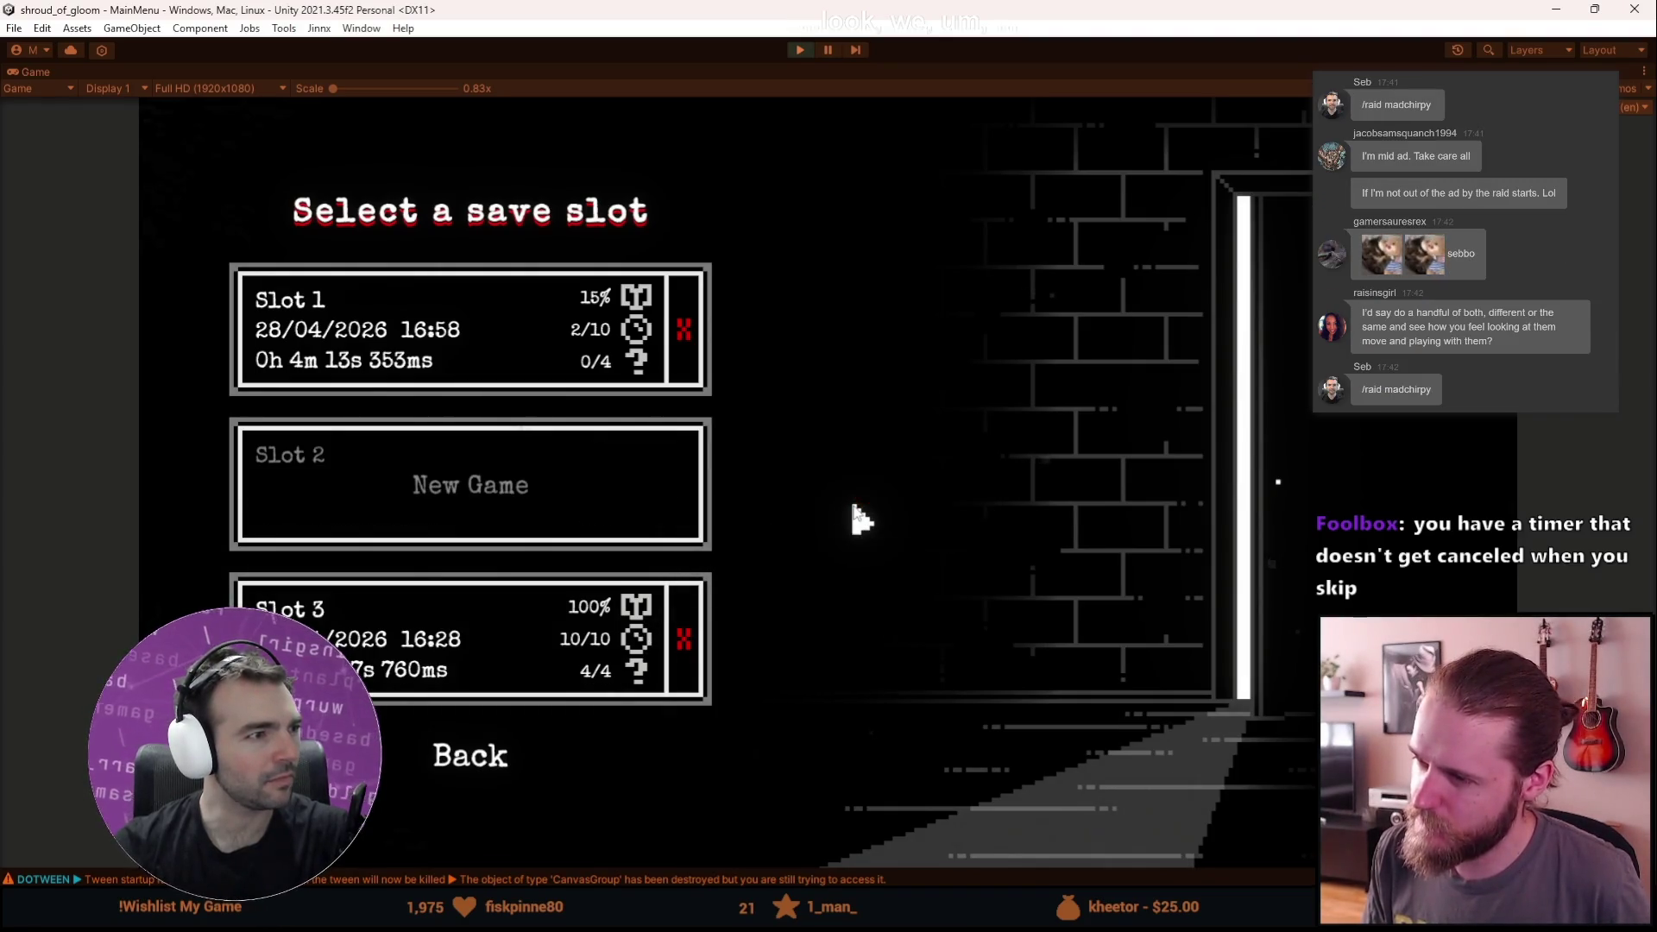
click(567, 506)
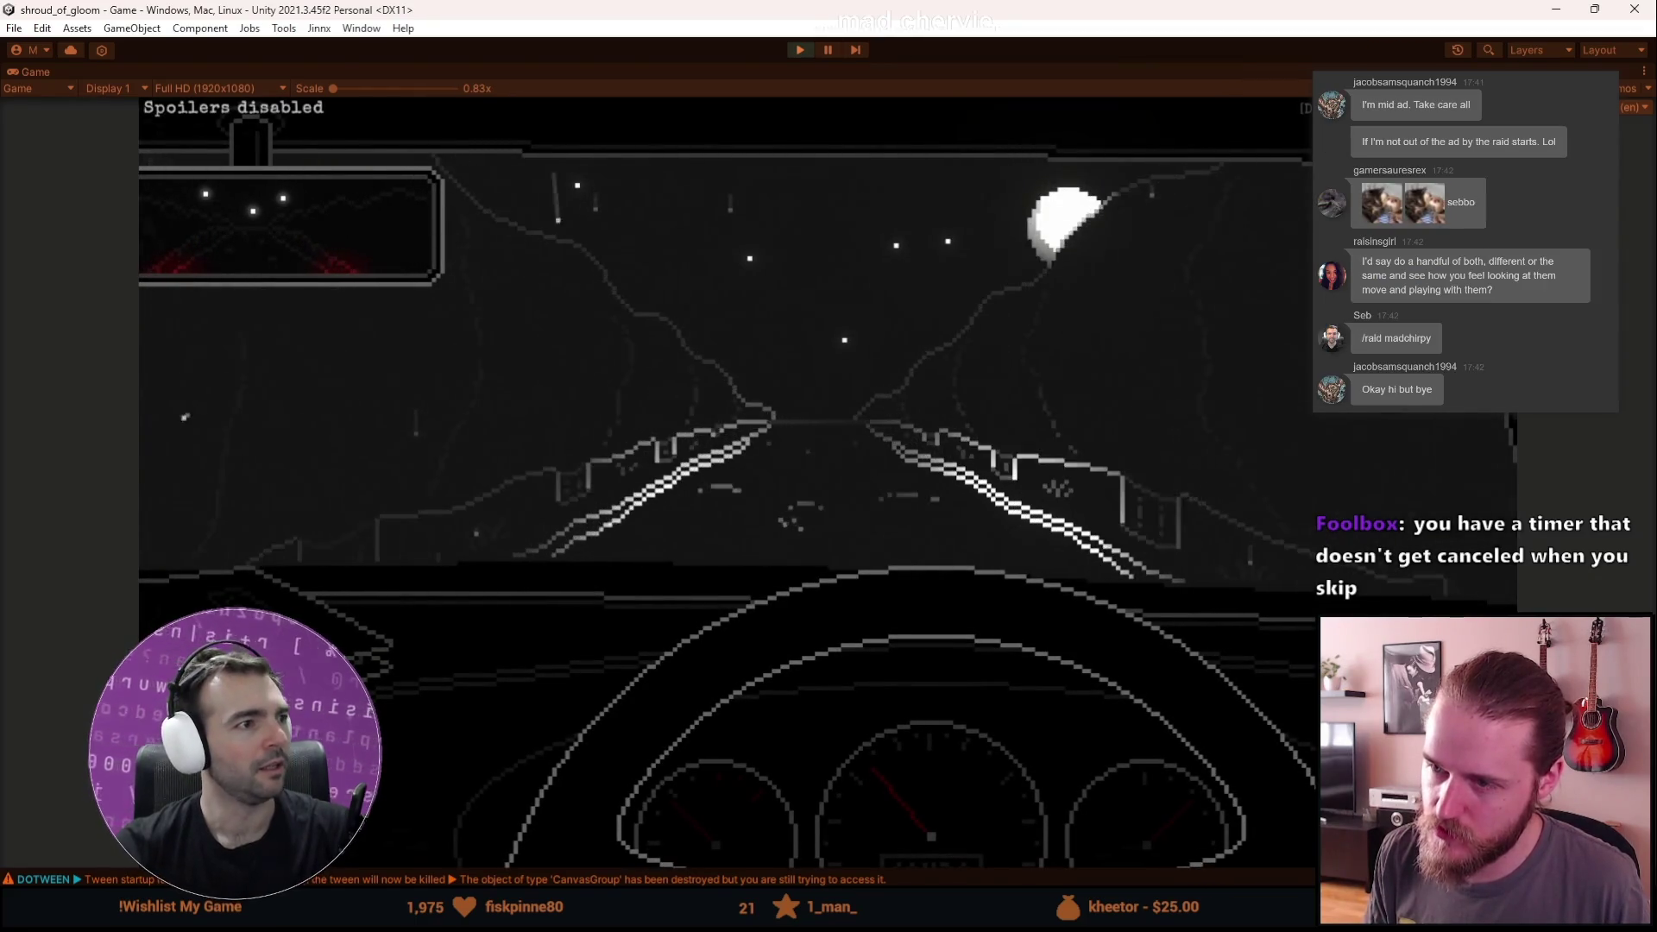
key(Escape)
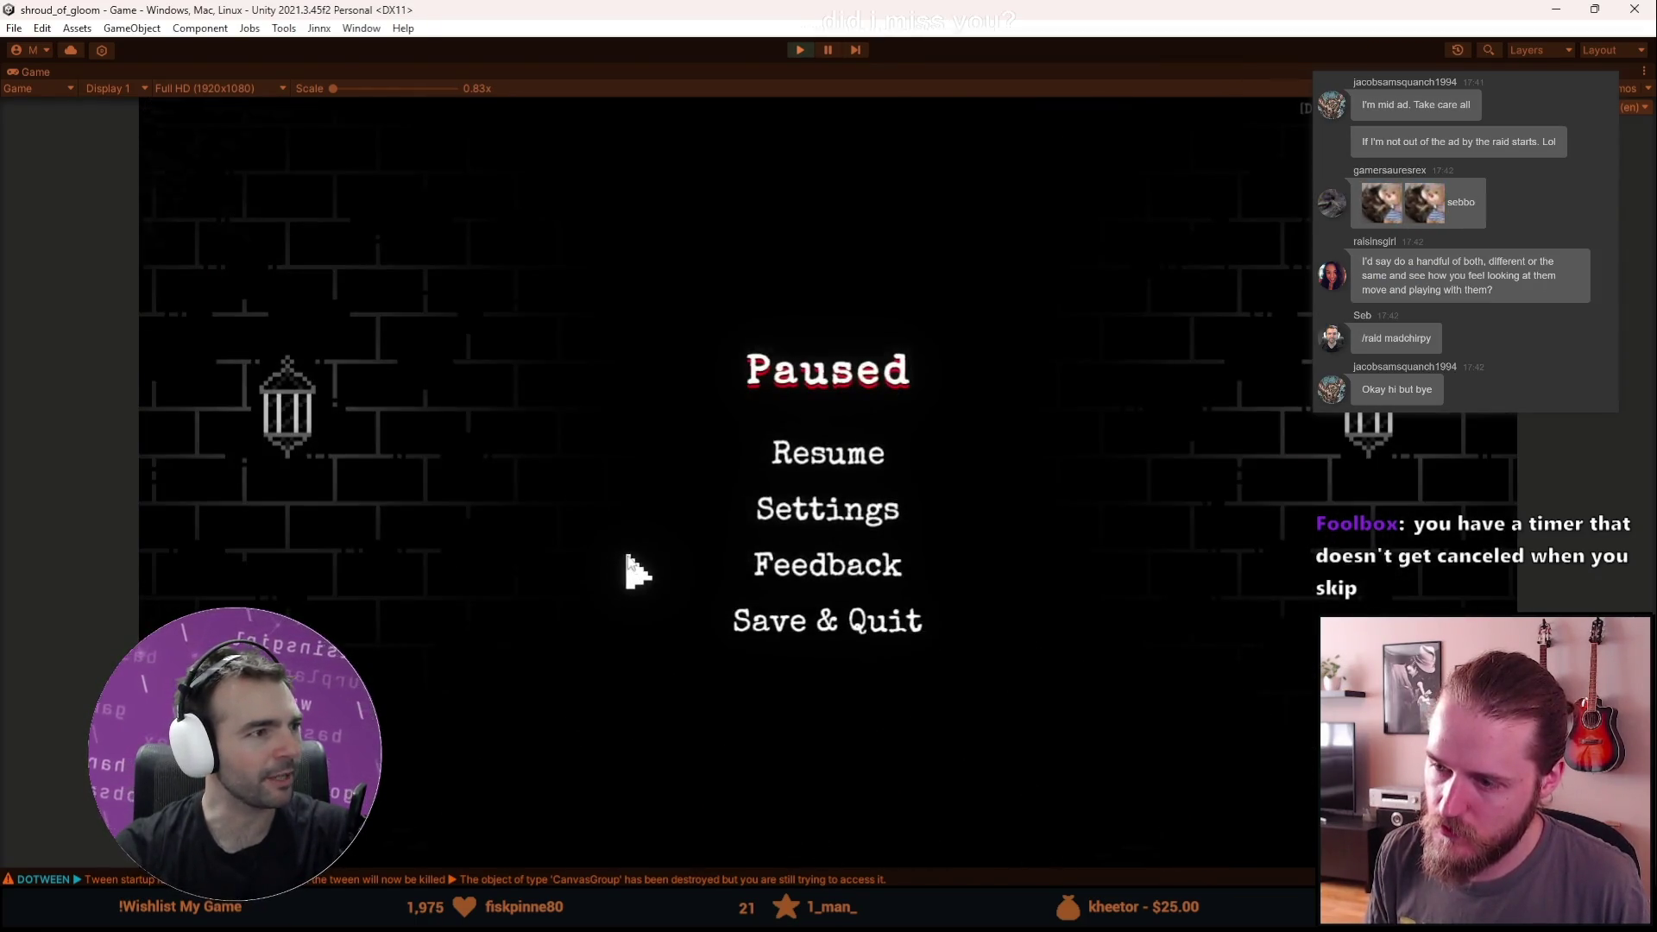
click(783, 618)
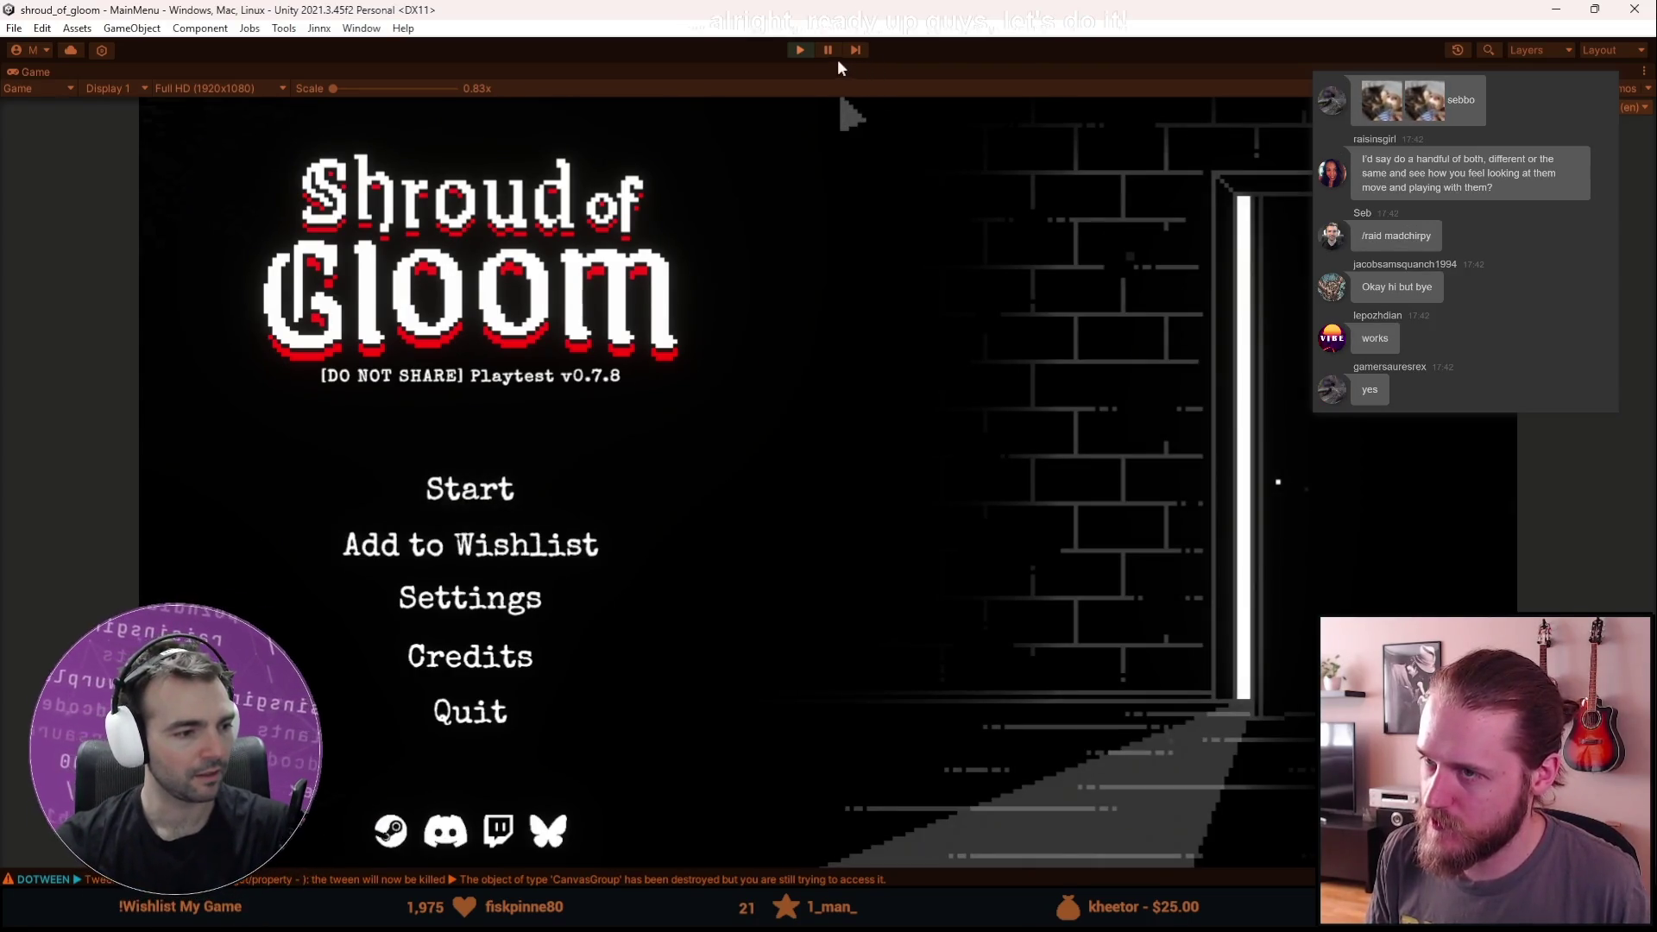
Step: Stop Unity Play mode and return to IntroDriveCutscene.cs in Visual Studio
key(ctrl+p)
key(alt+Tab)
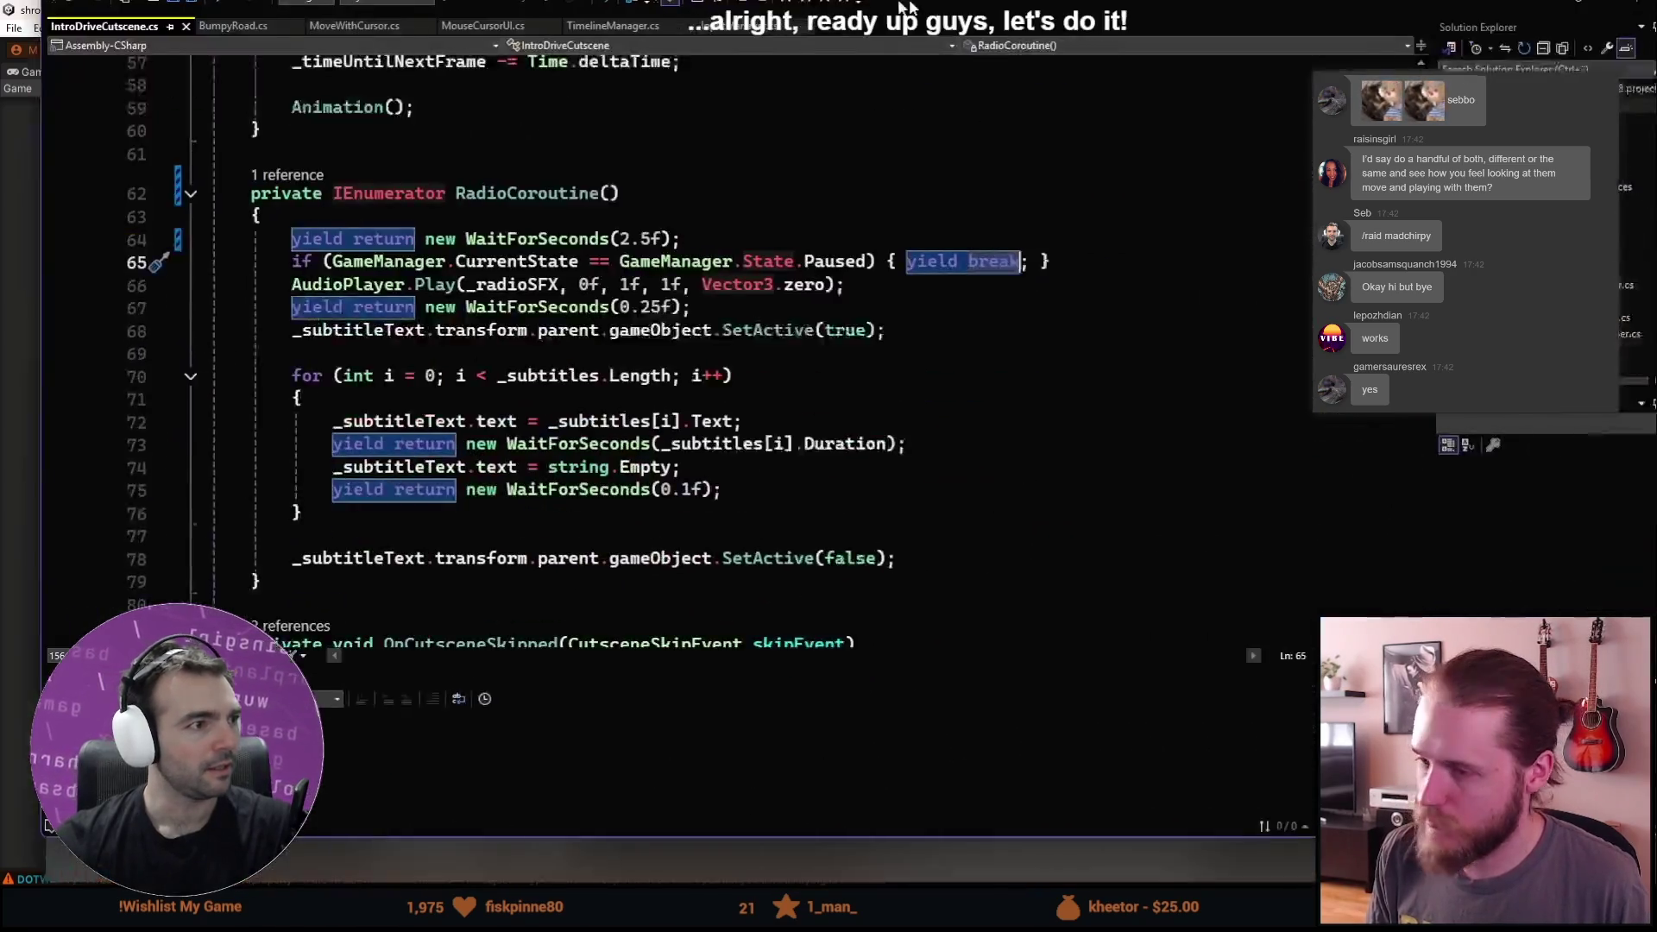